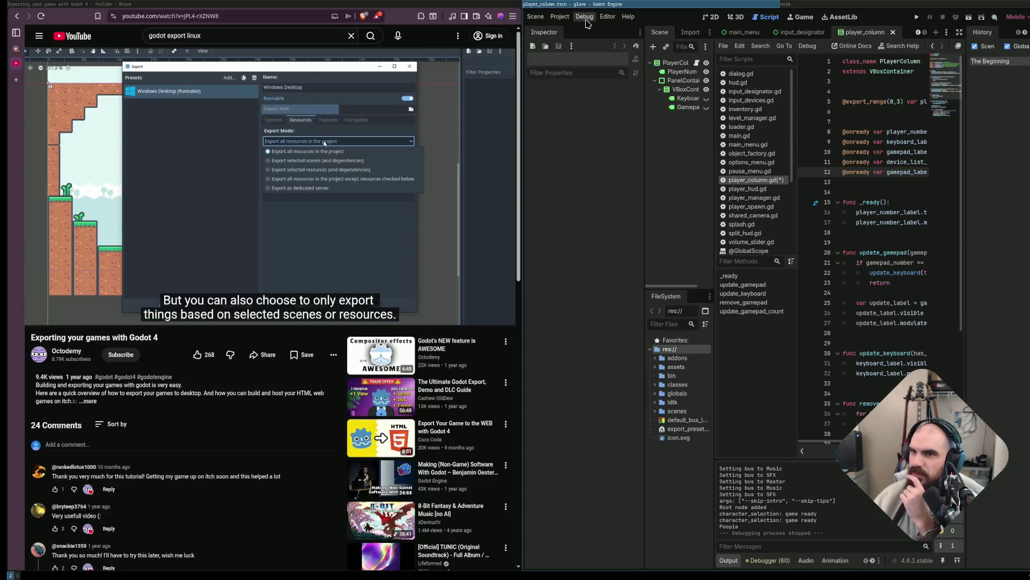
Open the Export dialog from the Project menu.
left_click(560, 17)
left_click(564, 19)
left_click(560, 16)
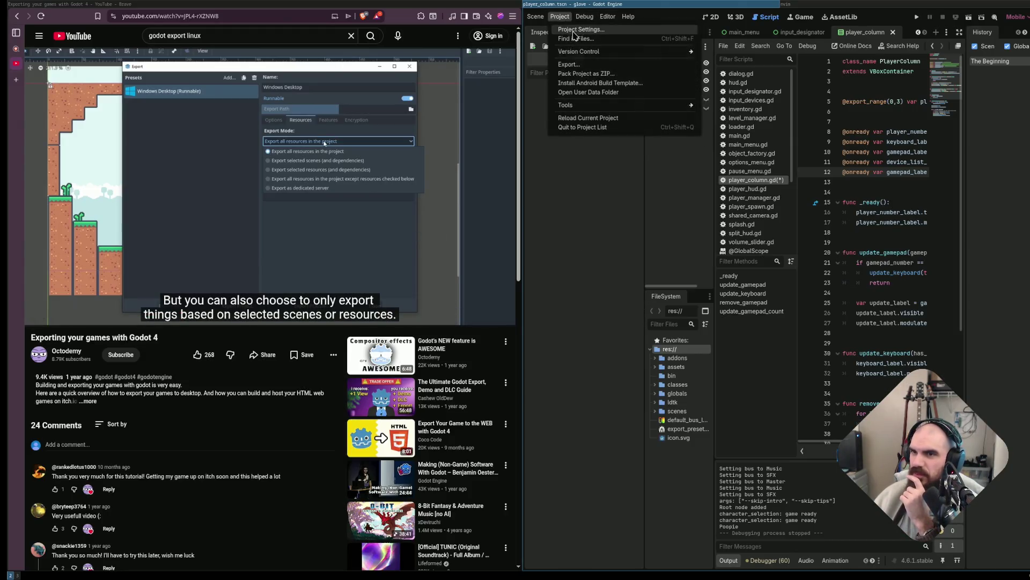
left_click(608, 70)
Delete the Linux export preset, cancelling once before confirming.
left_click(483, 147)
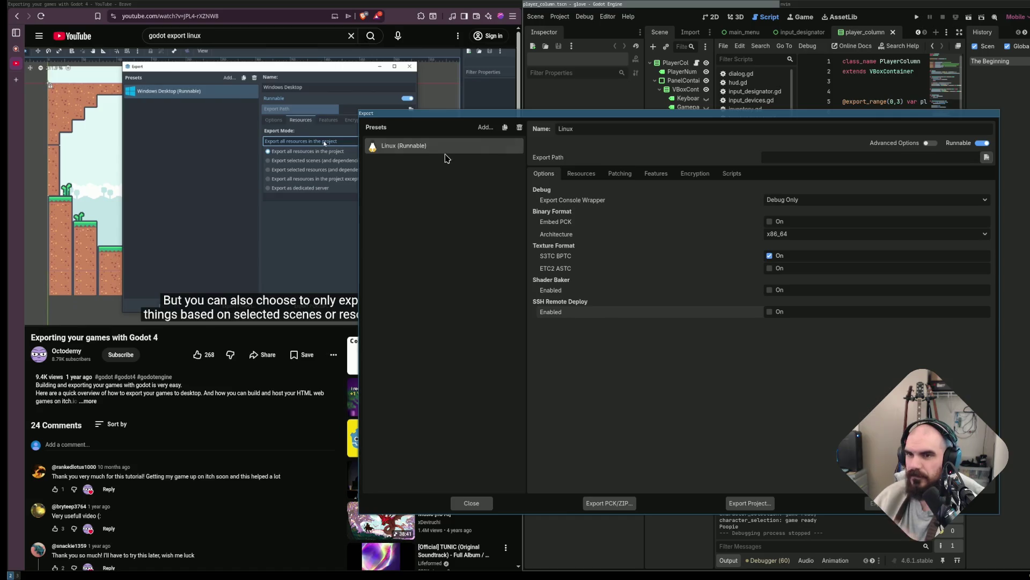
left_click(519, 129)
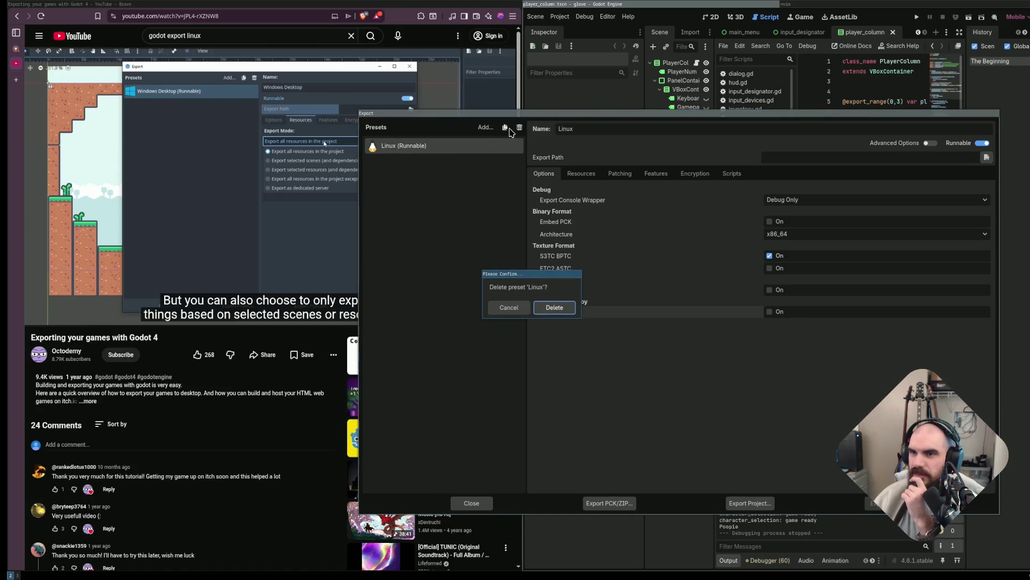
left_click(524, 306)
left_click(519, 129)
left_click(555, 307)
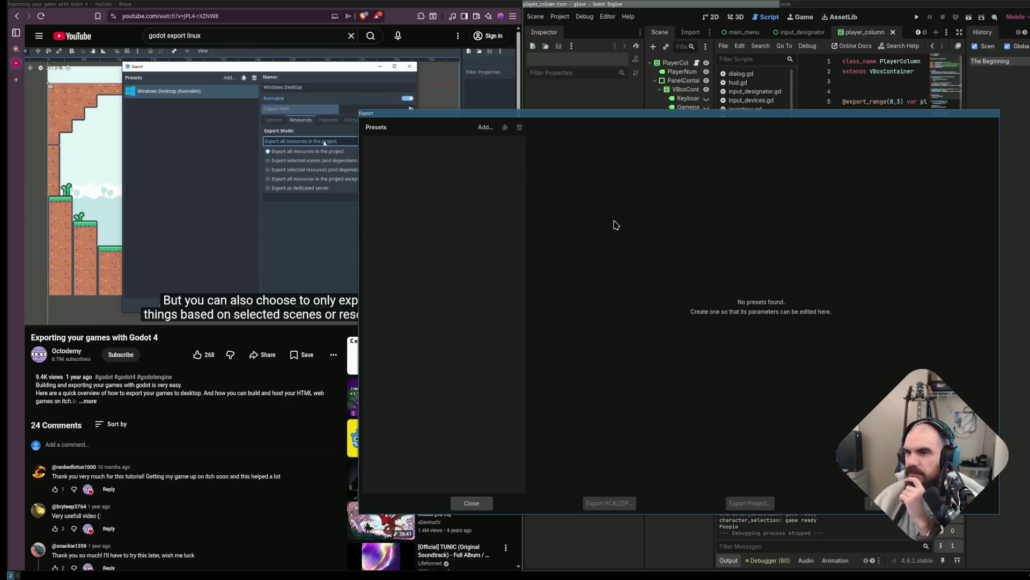
Add a Linux export preset and review its Resources, Patching, Features, Encryption and Scripts tabs.
left_click(486, 127)
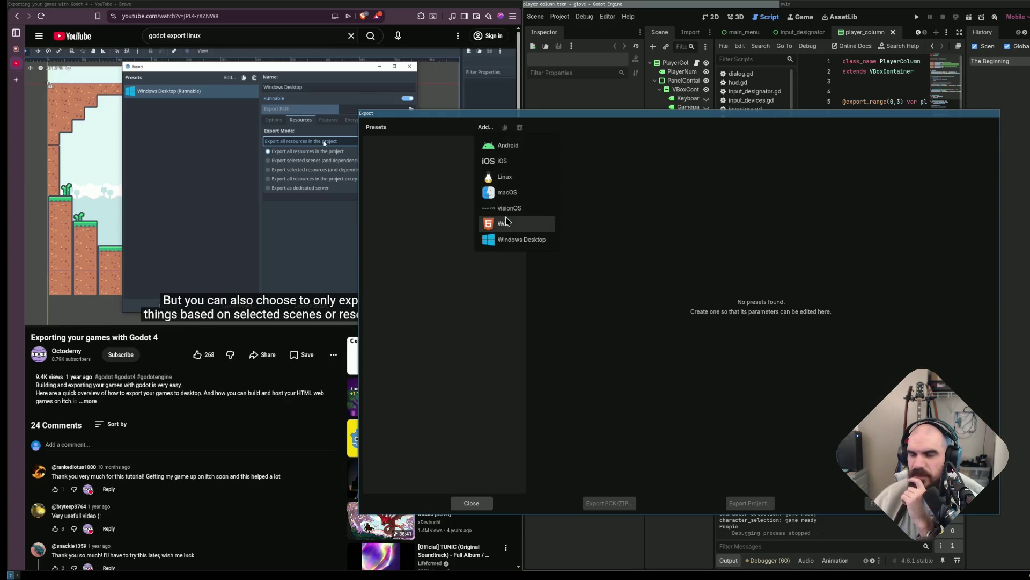
left_click(504, 176)
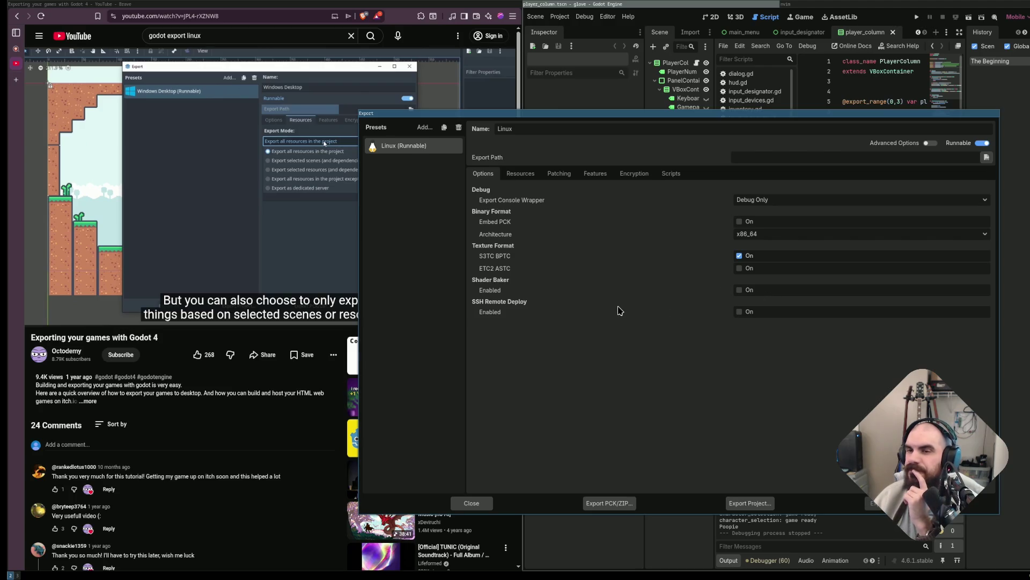
left_click(524, 177)
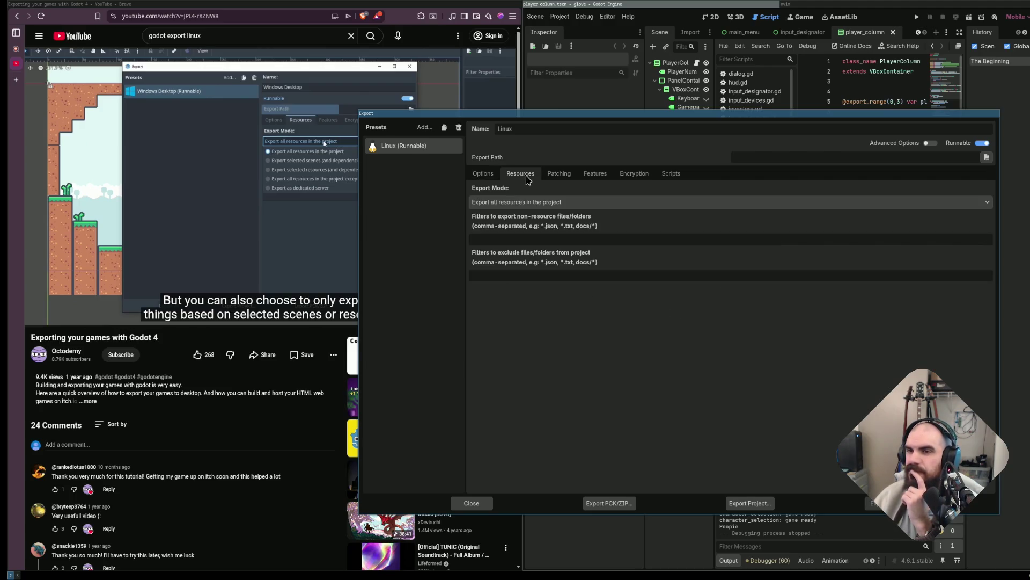
left_click(559, 173)
left_click(595, 174)
left_click(635, 173)
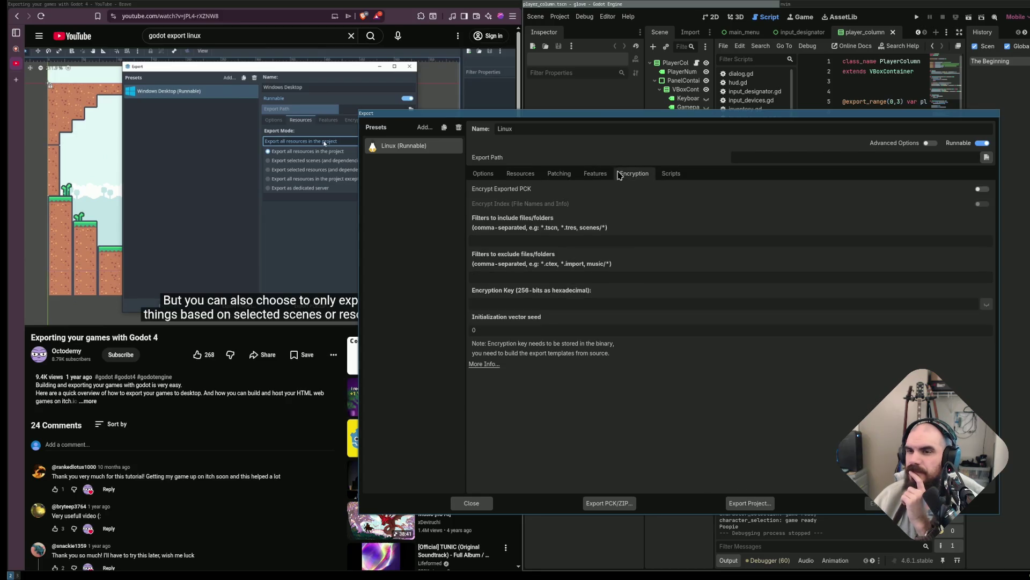
left_click(672, 177)
left_click(480, 174)
Add a Windows Desktop export preset, then reselect the Linux preset.
left_click(425, 128)
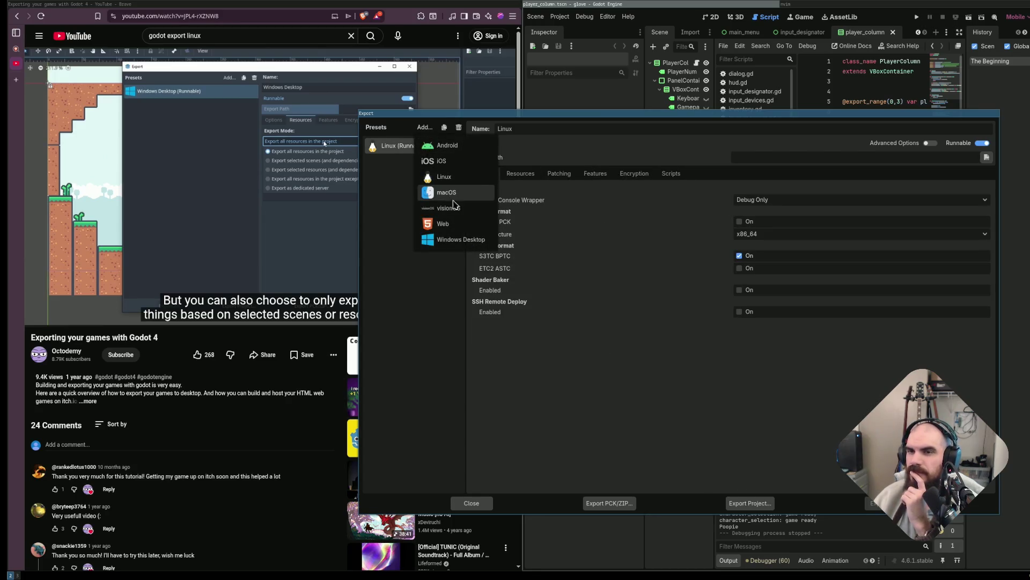
left_click(472, 239)
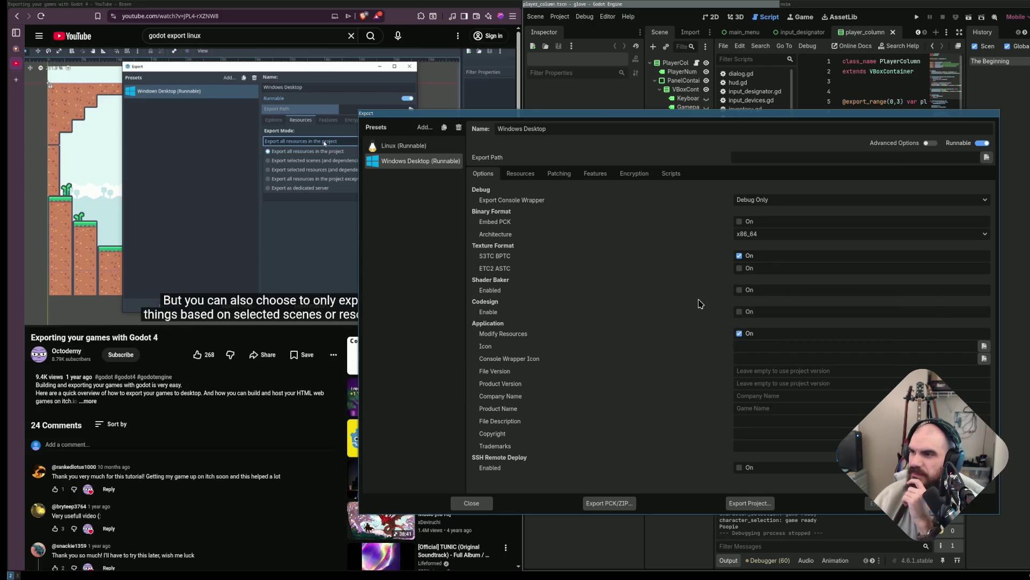
left_click(437, 148)
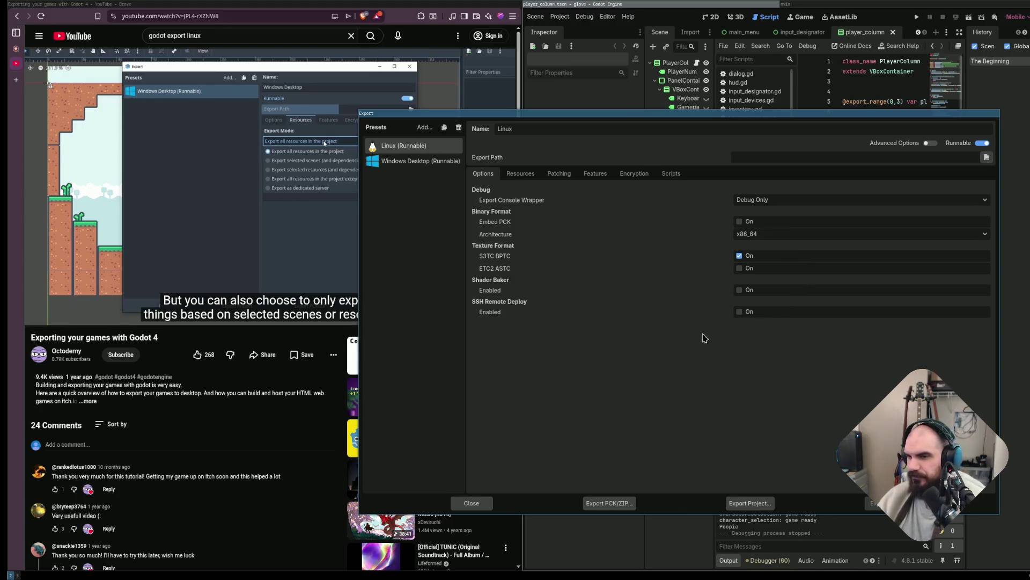
Start and cancel a PCK/ZIP export, then look through the Resources, Patching, Features and Encryption tabs.
left_click(611, 498)
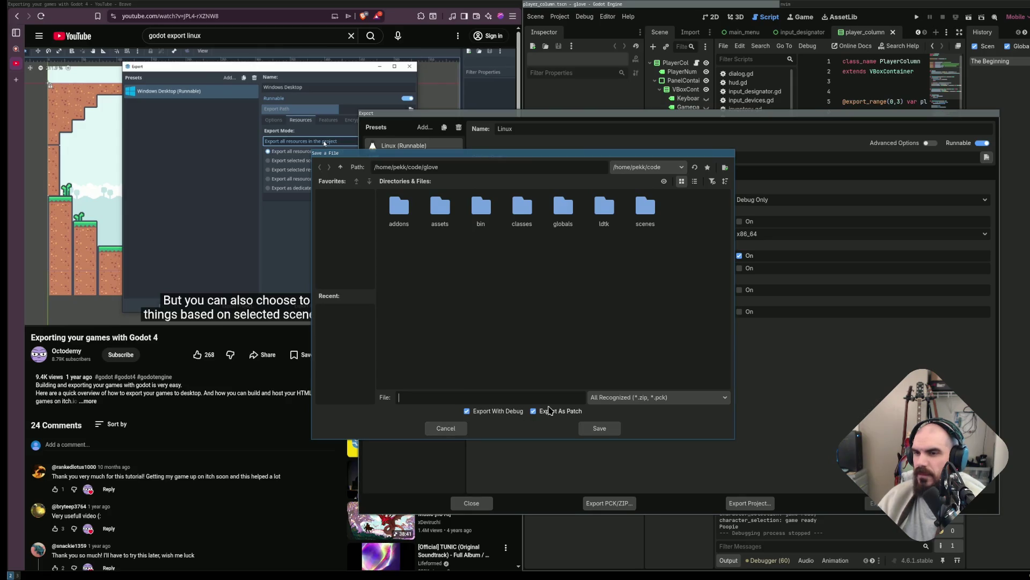
left_click(445, 428)
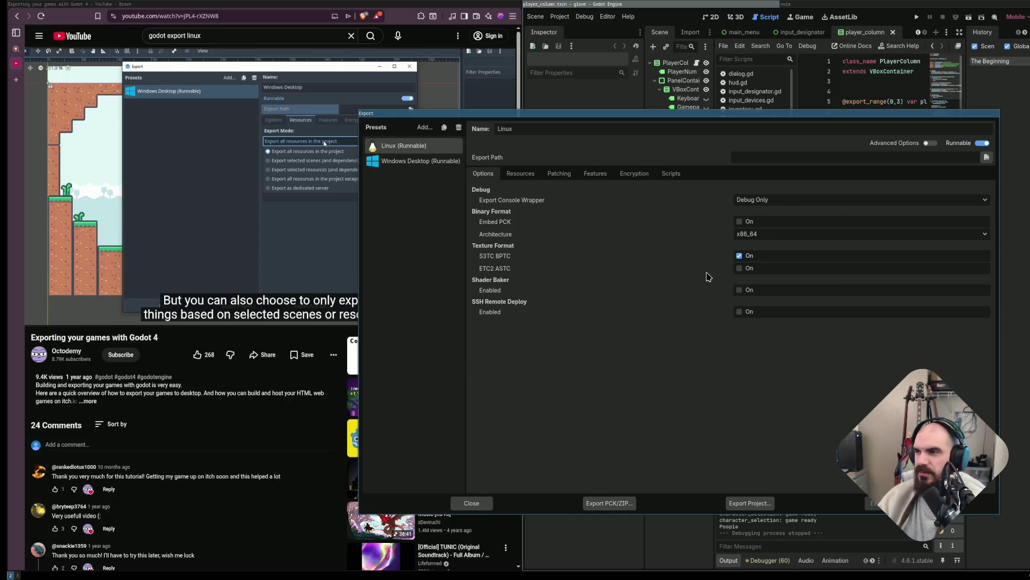
left_click(521, 174)
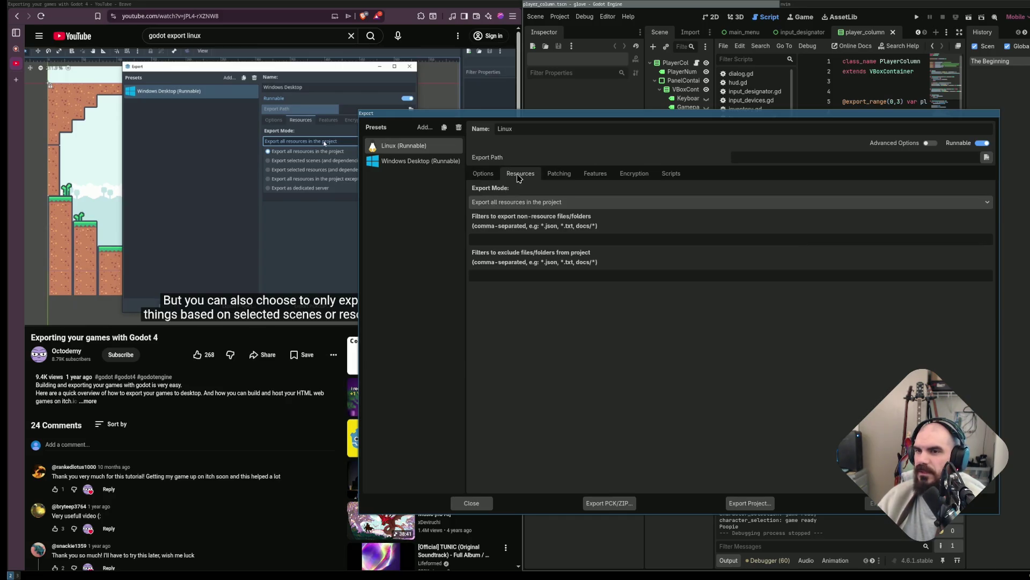
left_click(559, 175)
left_click(590, 174)
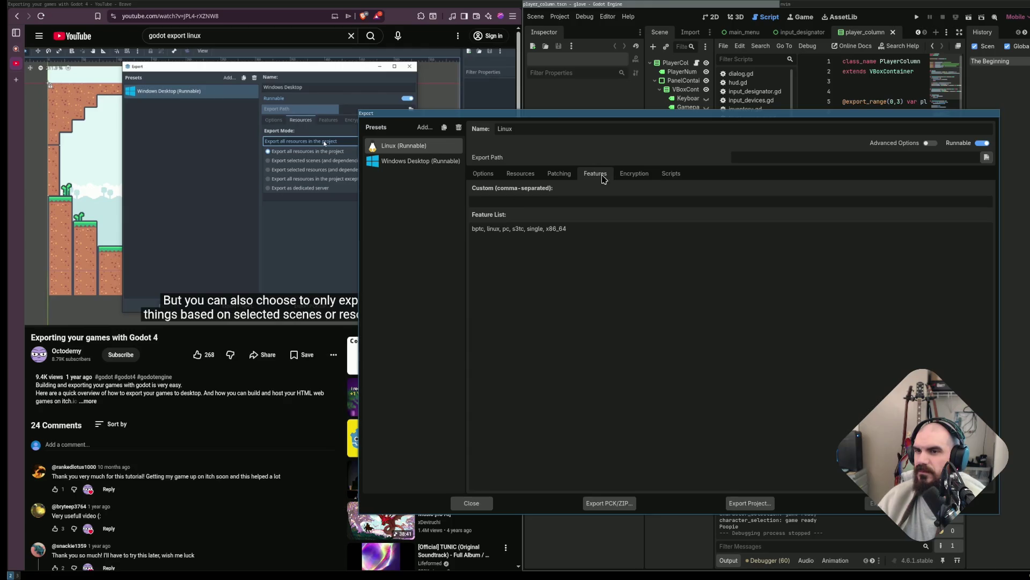
left_click(638, 175)
Turn on Embed PCK in the Linux preset's Options.
left_click(594, 175)
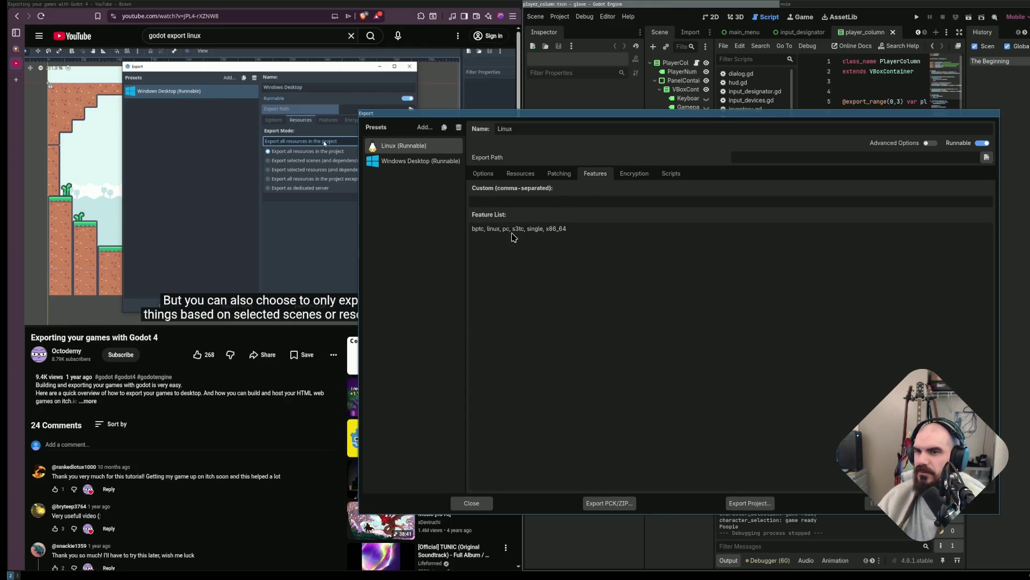
left_click(482, 174)
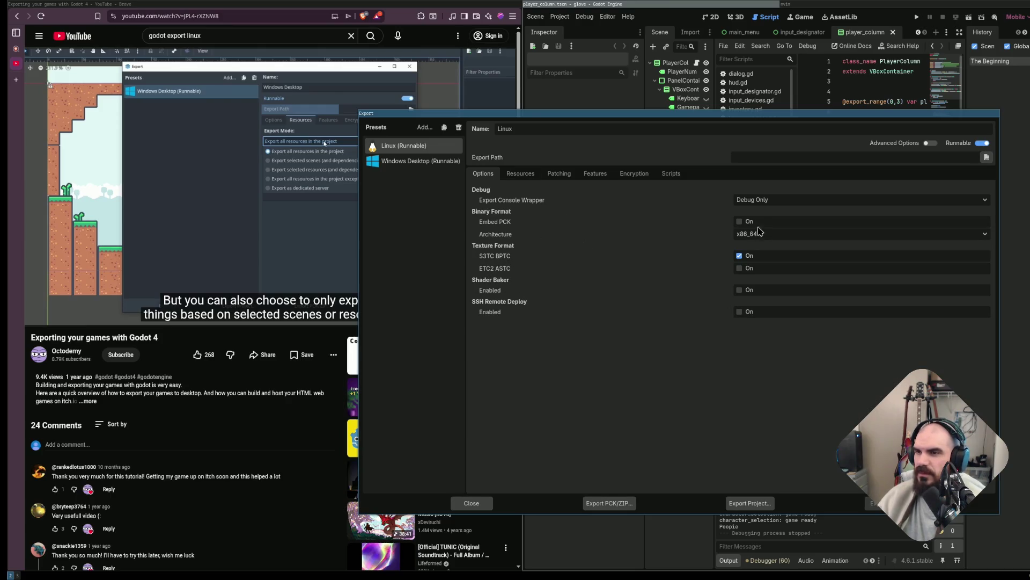
left_click(740, 222)
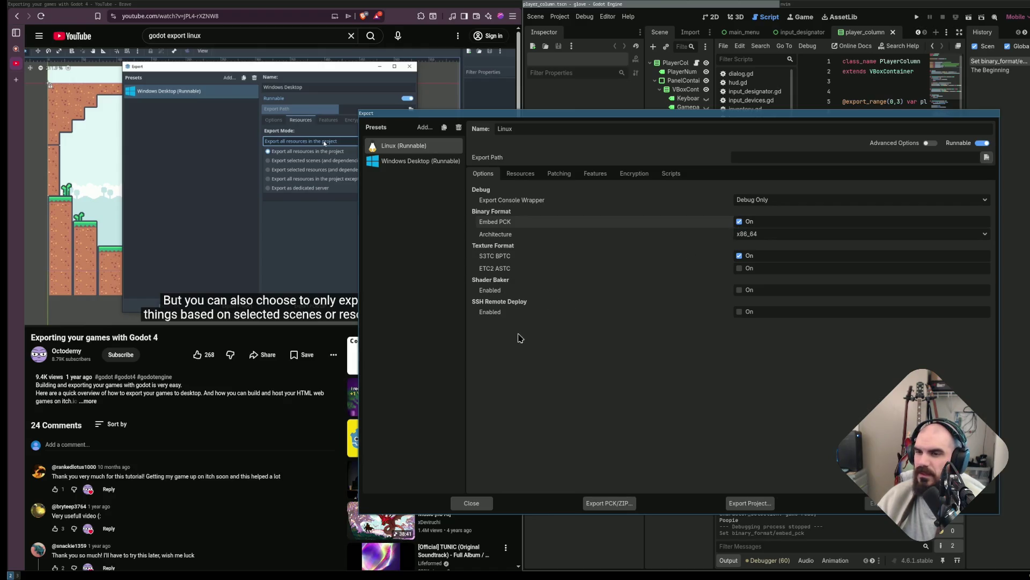
Start a PCK/ZIP export as Godot Project Pack with Export With Debug off.
left_click(617, 508)
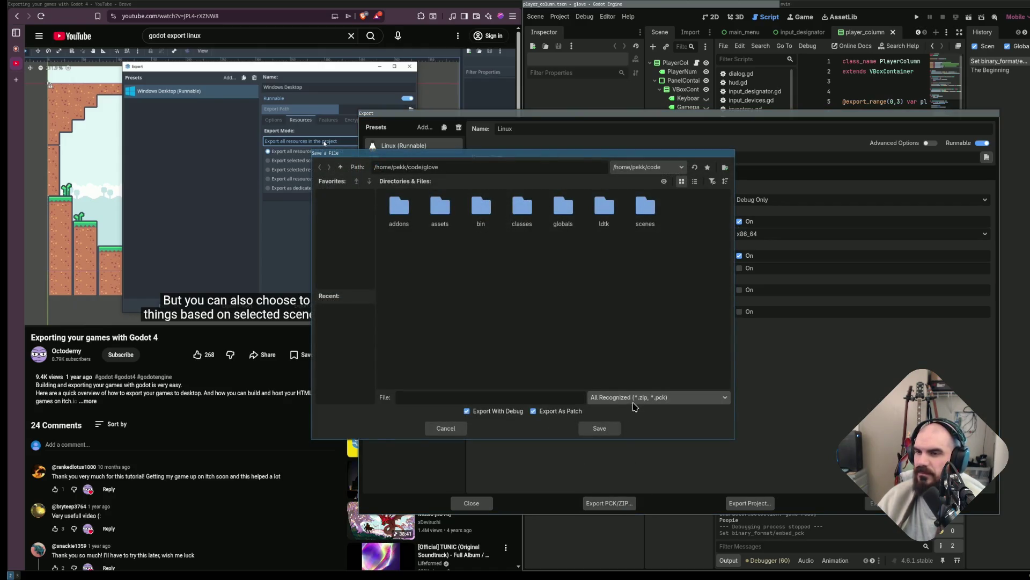
left_click(663, 399)
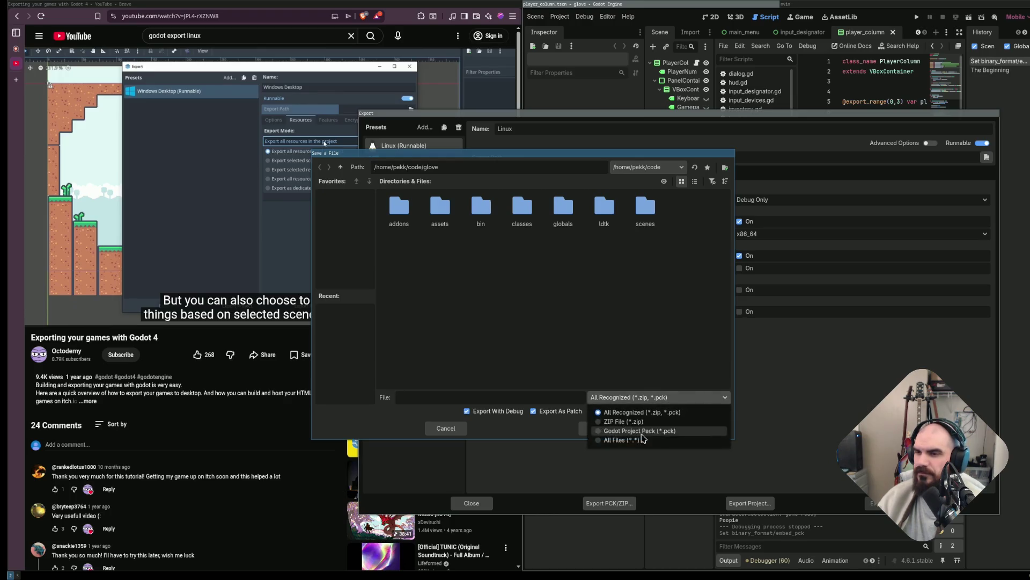
left_click(647, 432)
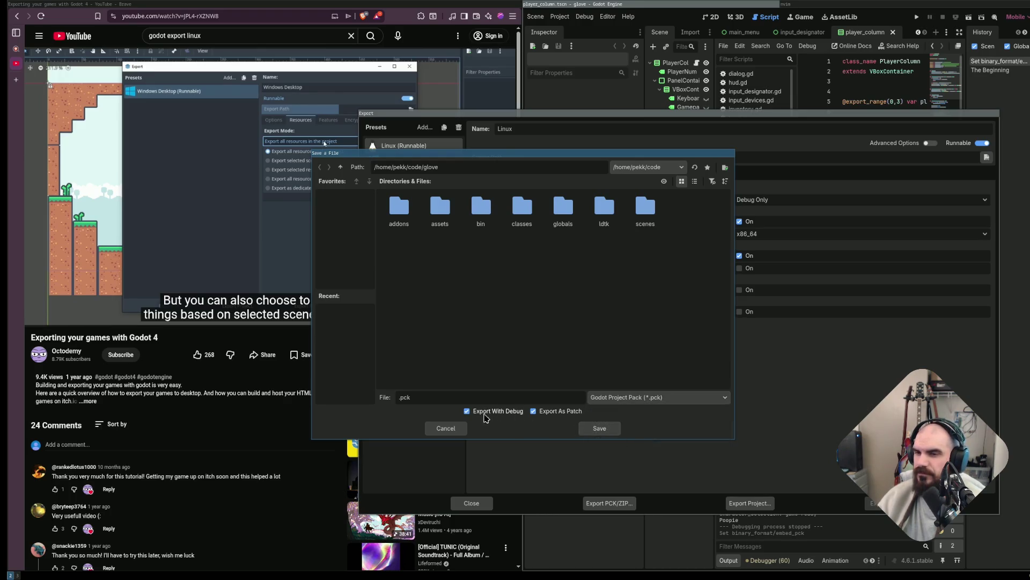
left_click(508, 413)
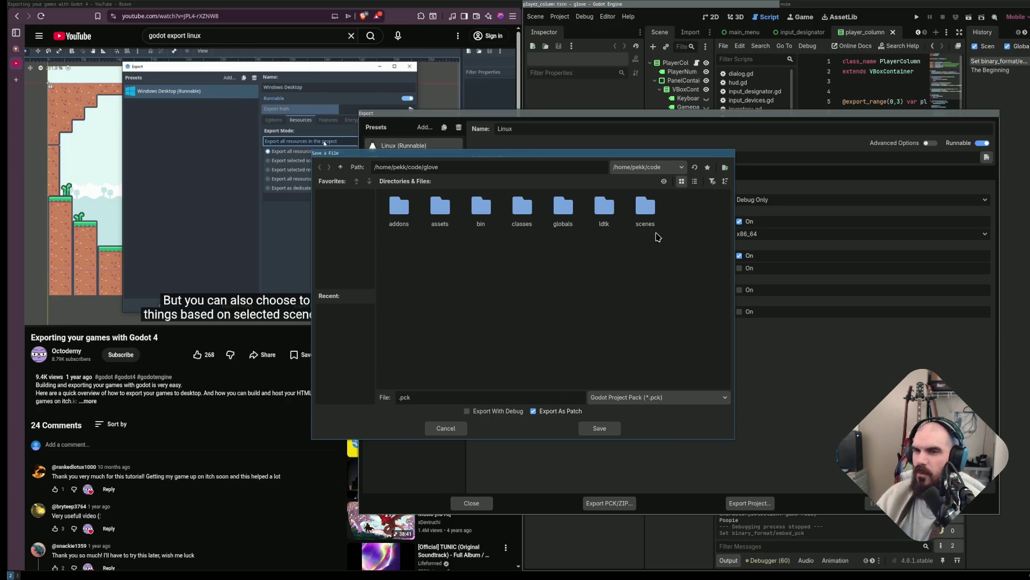
Create the build folder, turn off Export As Patch, and name the pack glove1.0.pck.
left_click(725, 167)
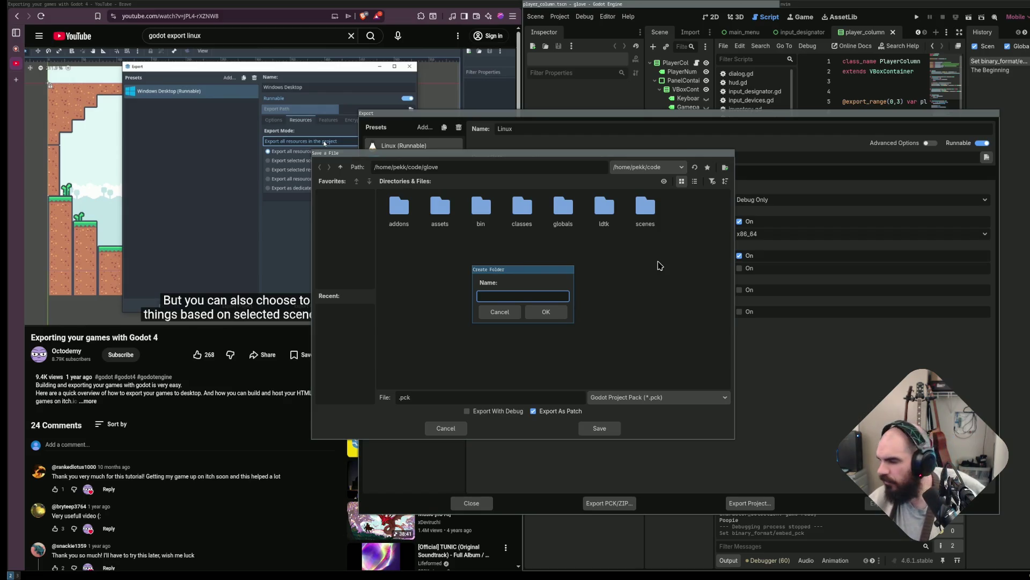
type("build")
key("Return")
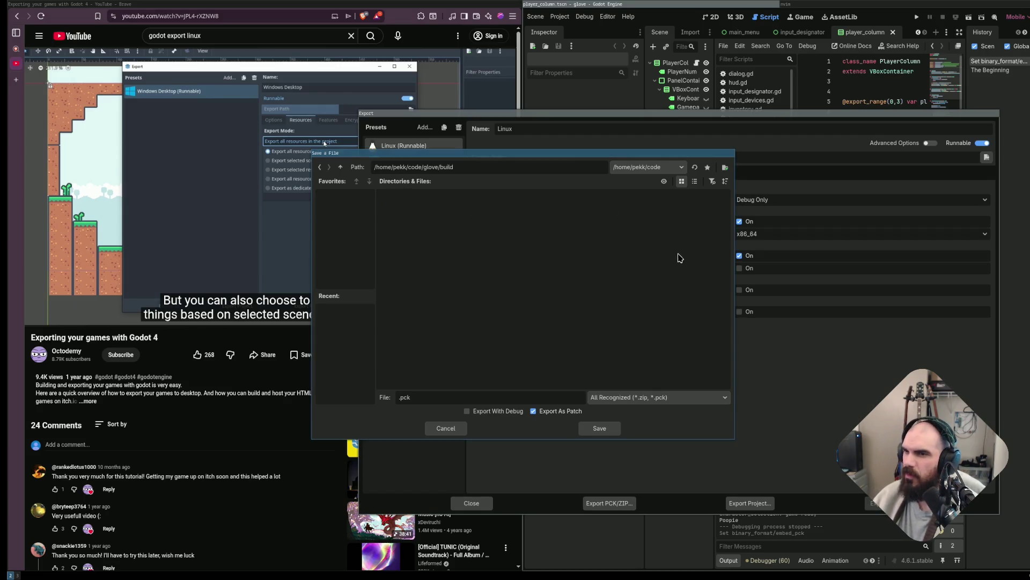
left_click(725, 167)
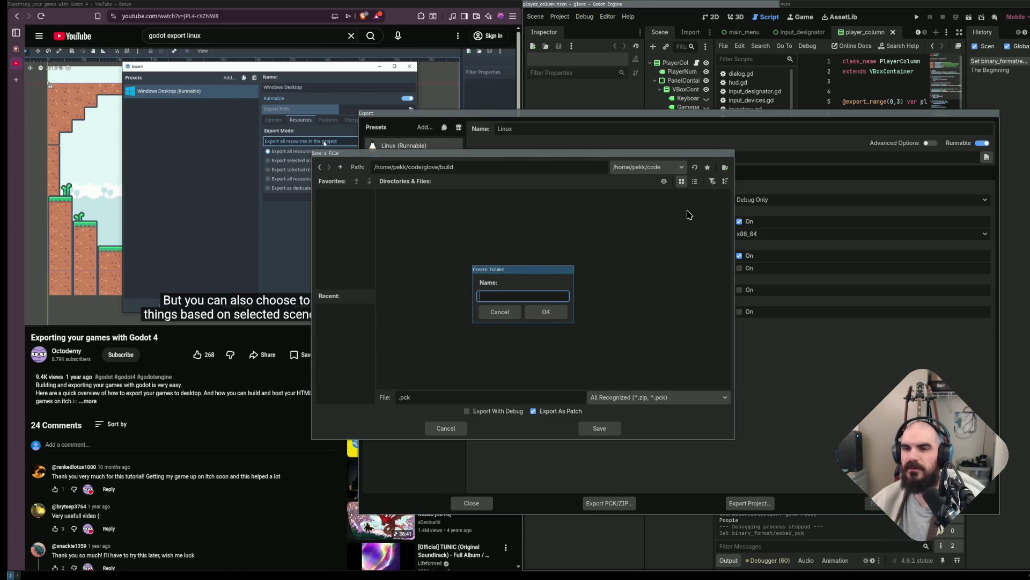
key("Escape")
type("glove1.0")
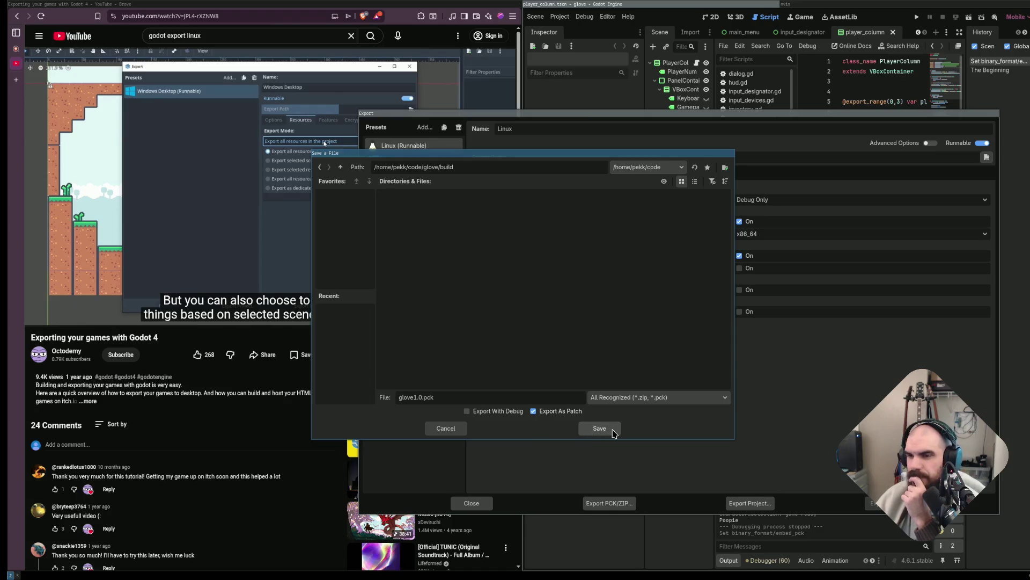
left_click(574, 411)
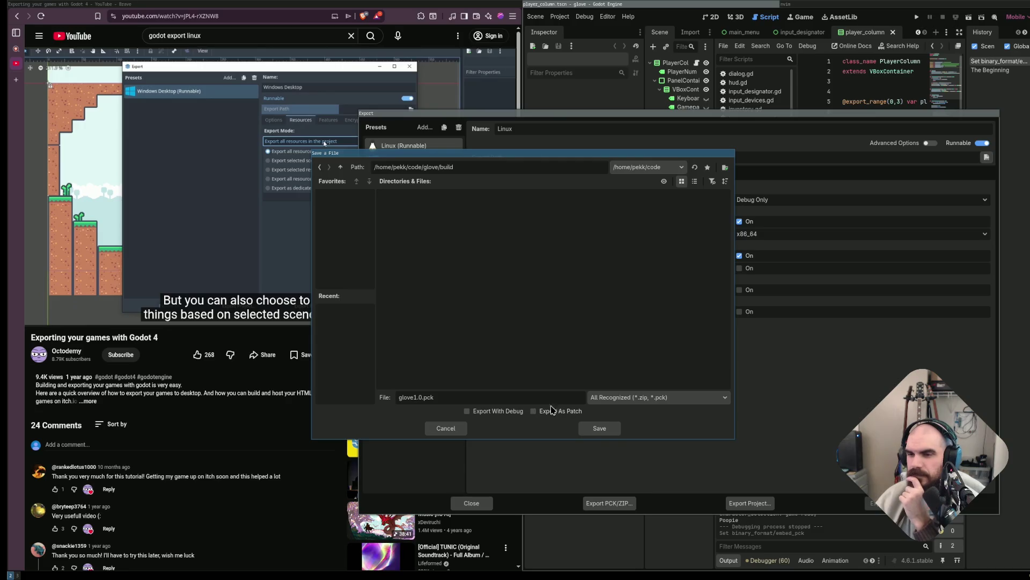
left_click(305, 232)
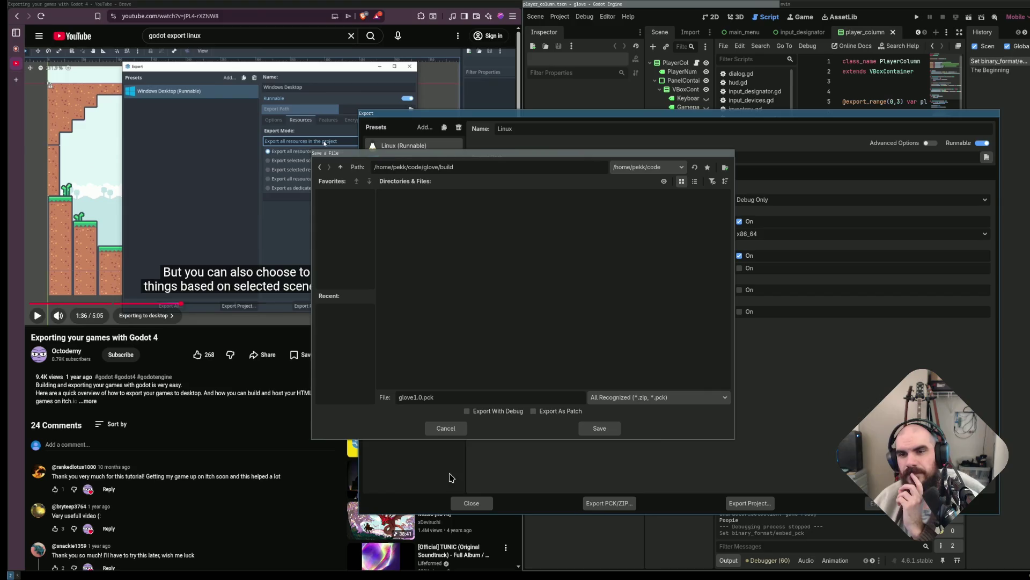
Move the browser to workspace 4 and type 'godot' into the YouTube search box.
key("super+shift+4")
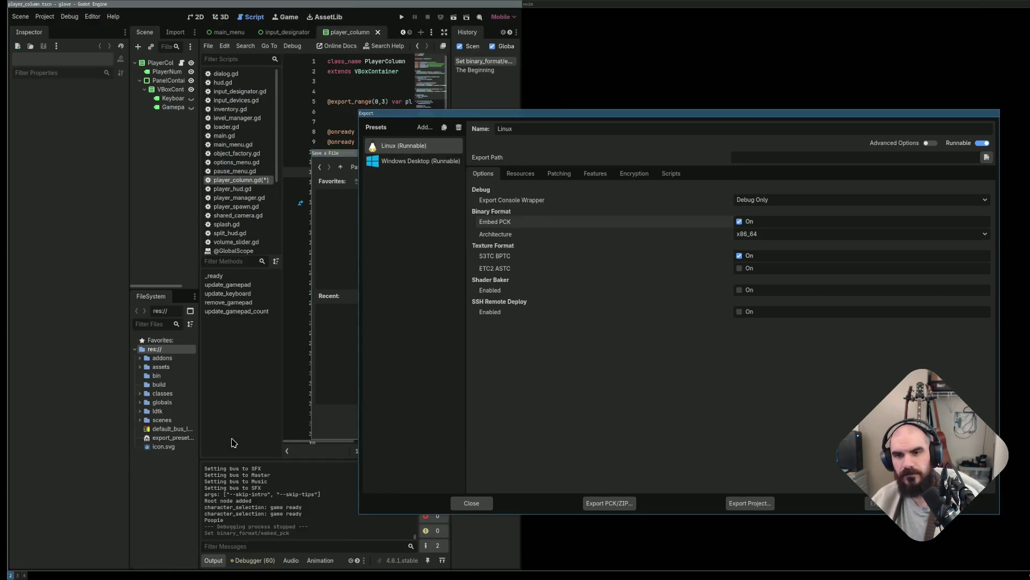
key("super+4")
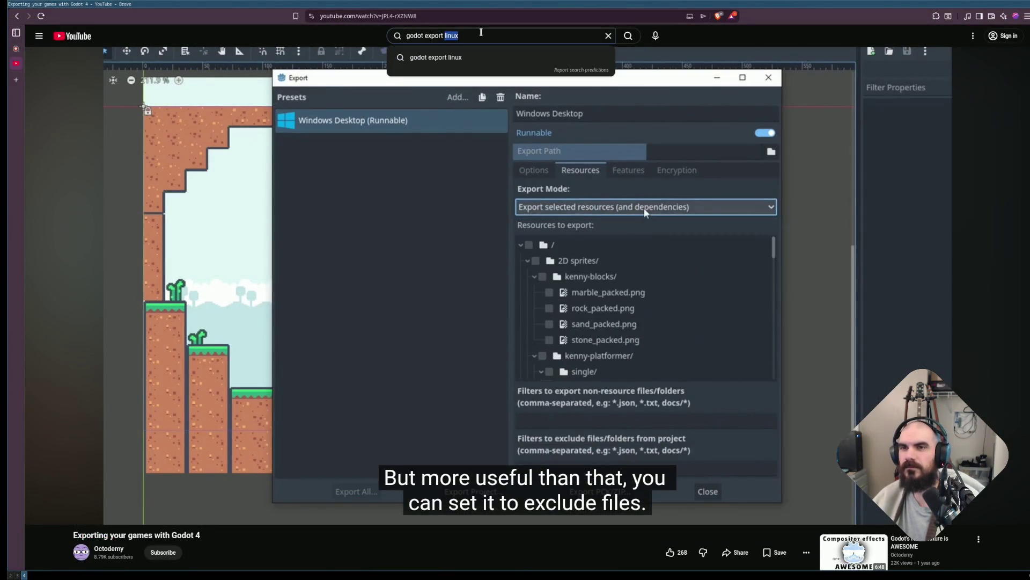
left_click(494, 49)
key("/")
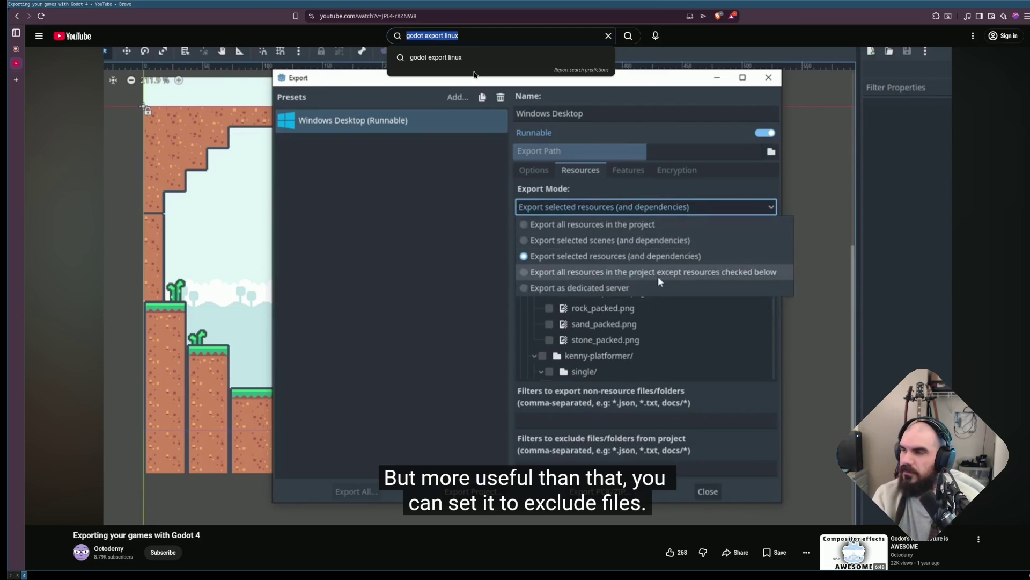
mouse_move(522, 154)
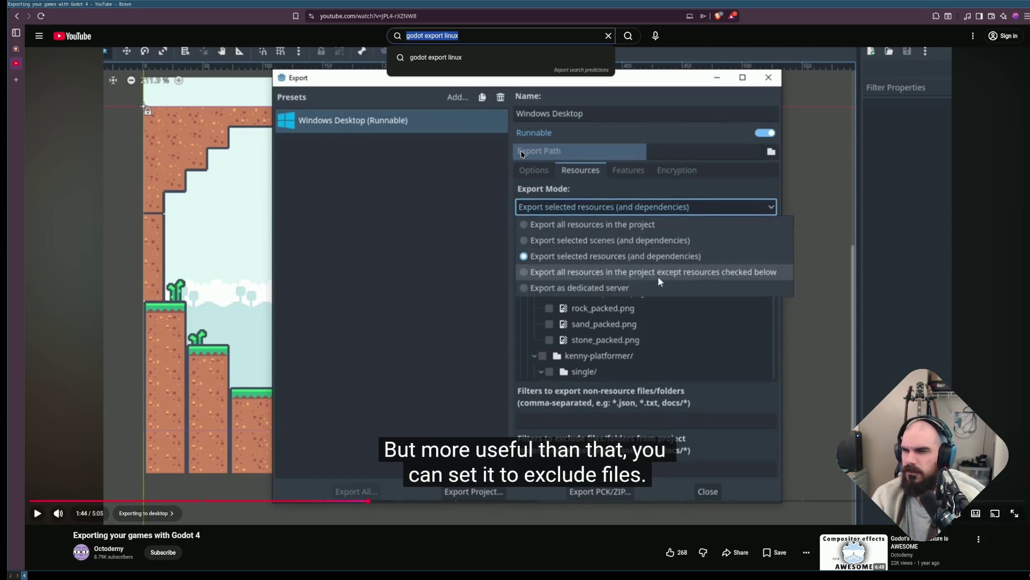
type("godot")
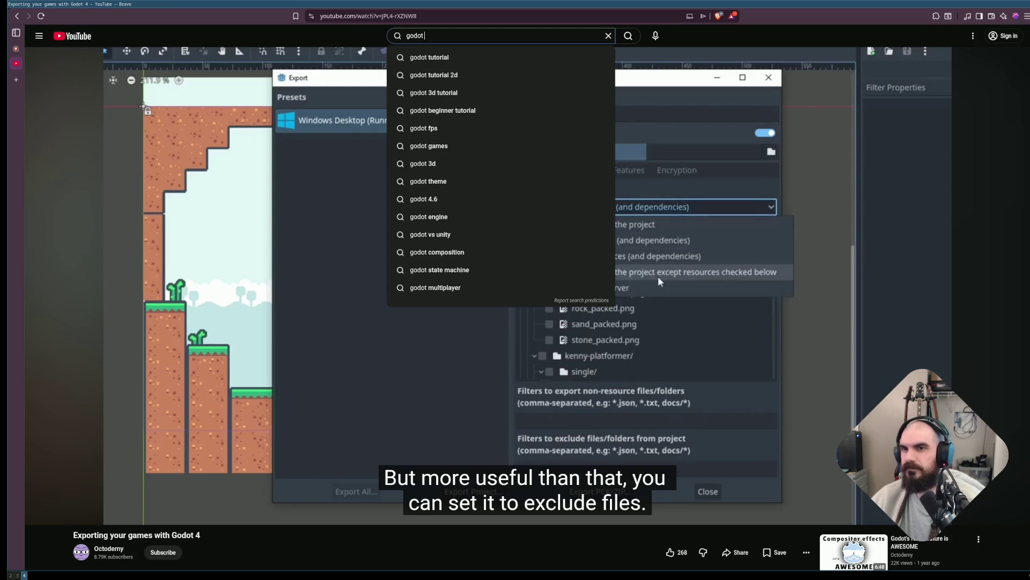
key("Escape")
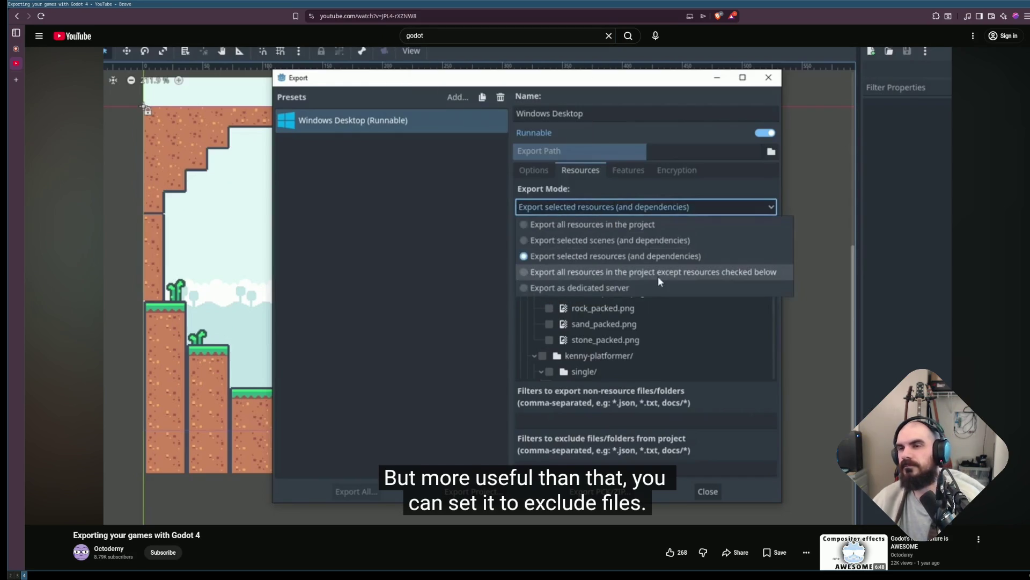
Rewind the tutorial to the export-mode section, replay it, and pause after the exclusions explanation.
left_click(658, 275)
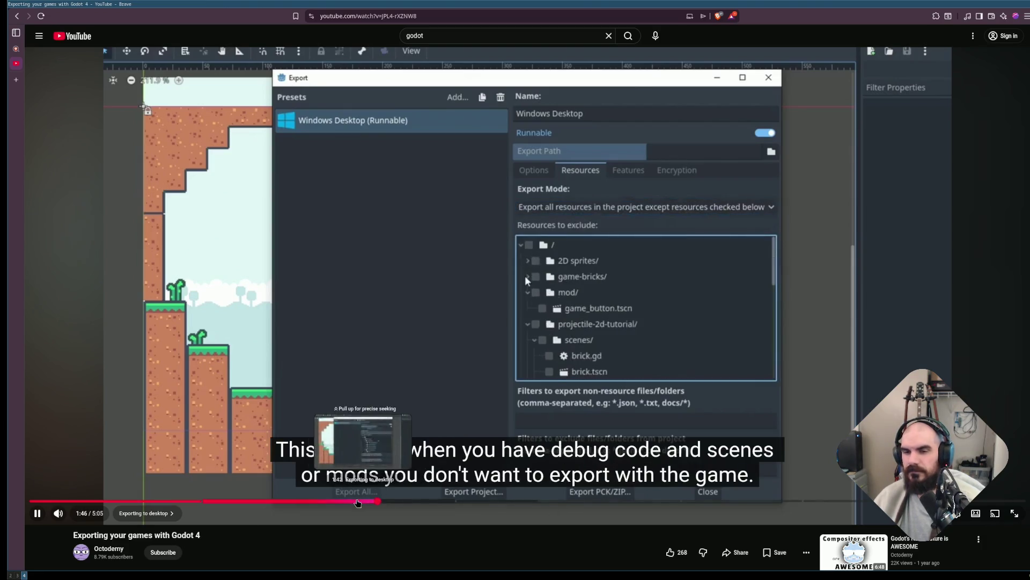
left_click(355, 500)
left_click(334, 500)
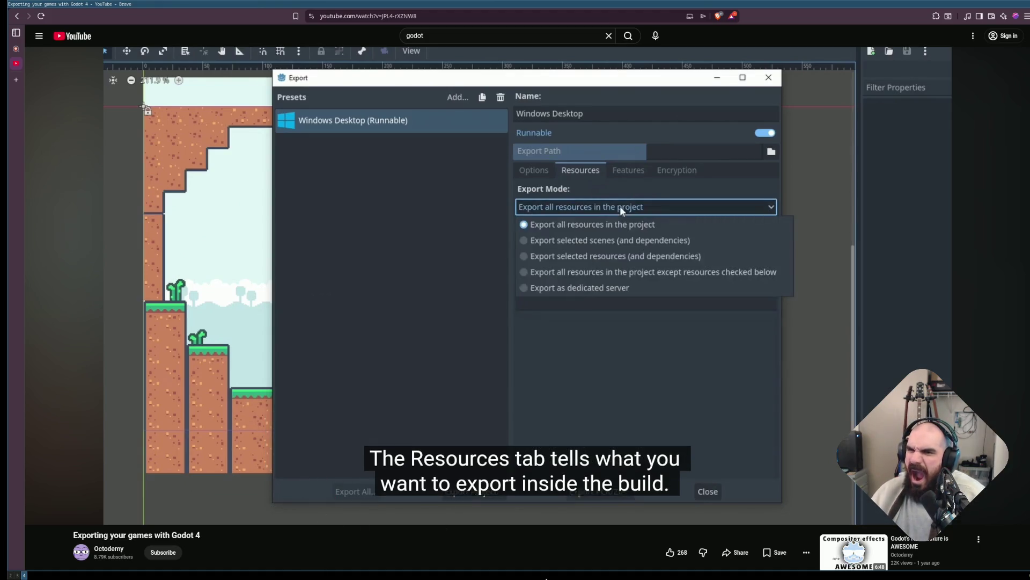
mouse_move(558, 382)
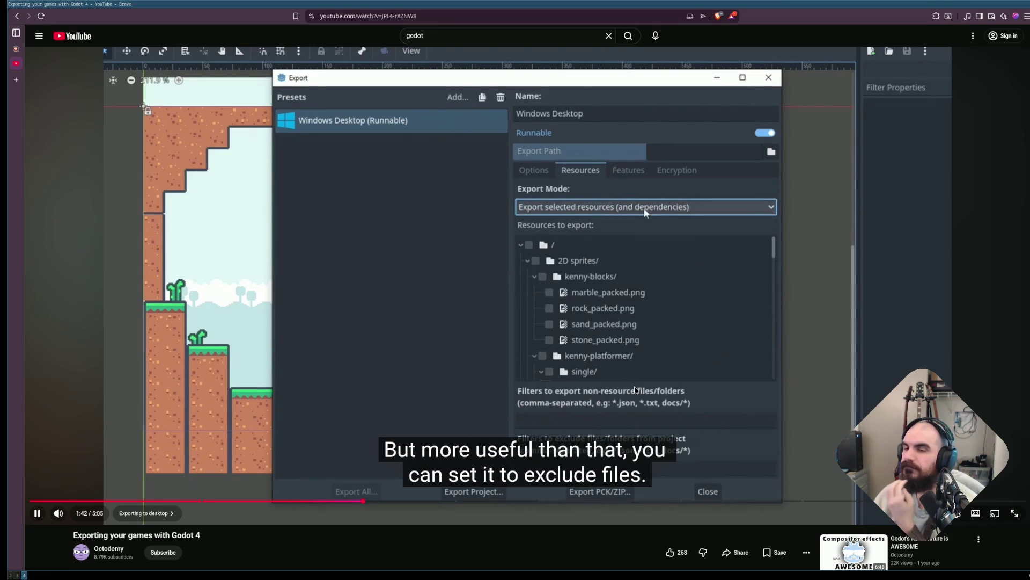
left_click(663, 332)
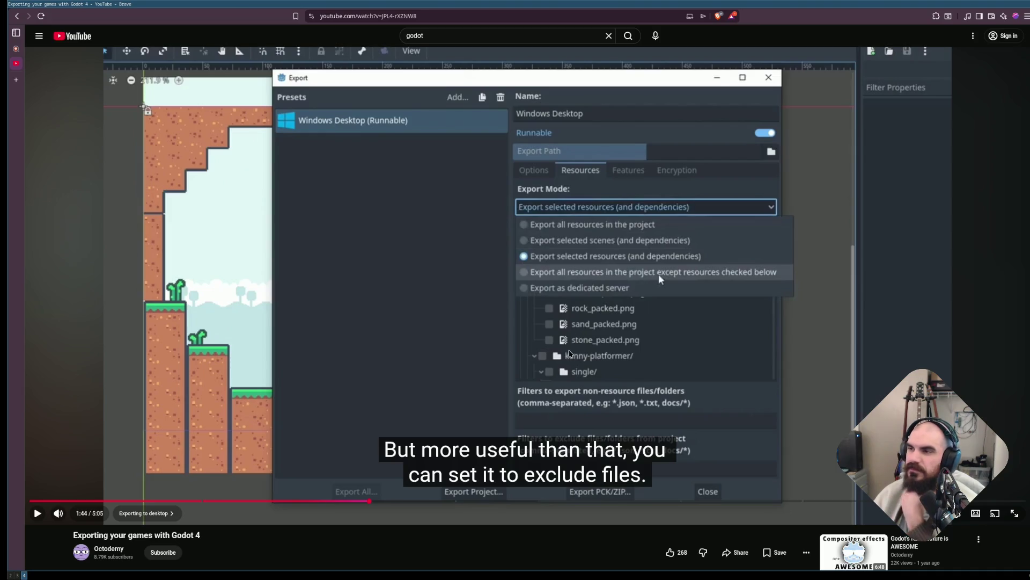
left_click(659, 274)
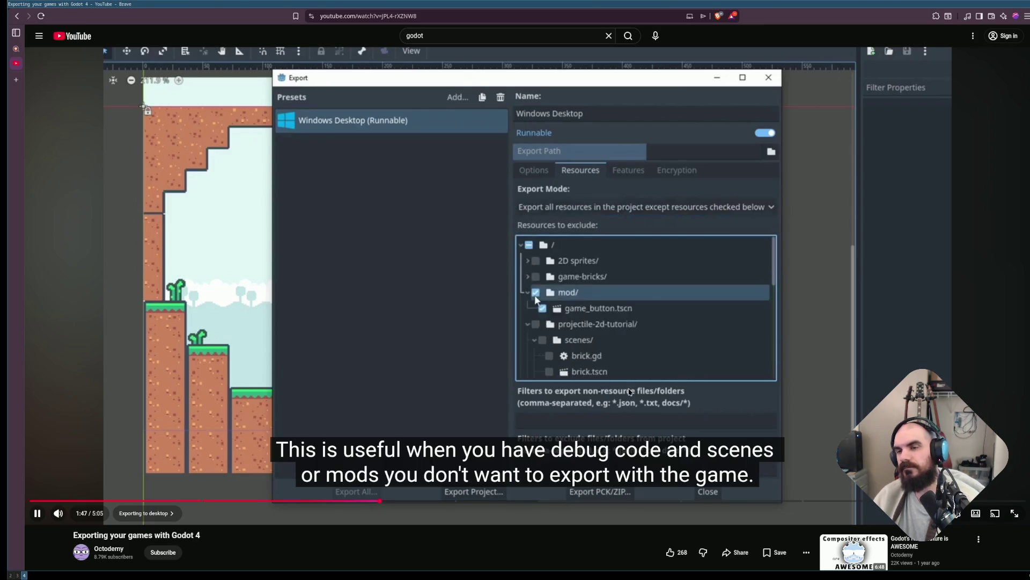
scroll(495, 396, "down", 5)
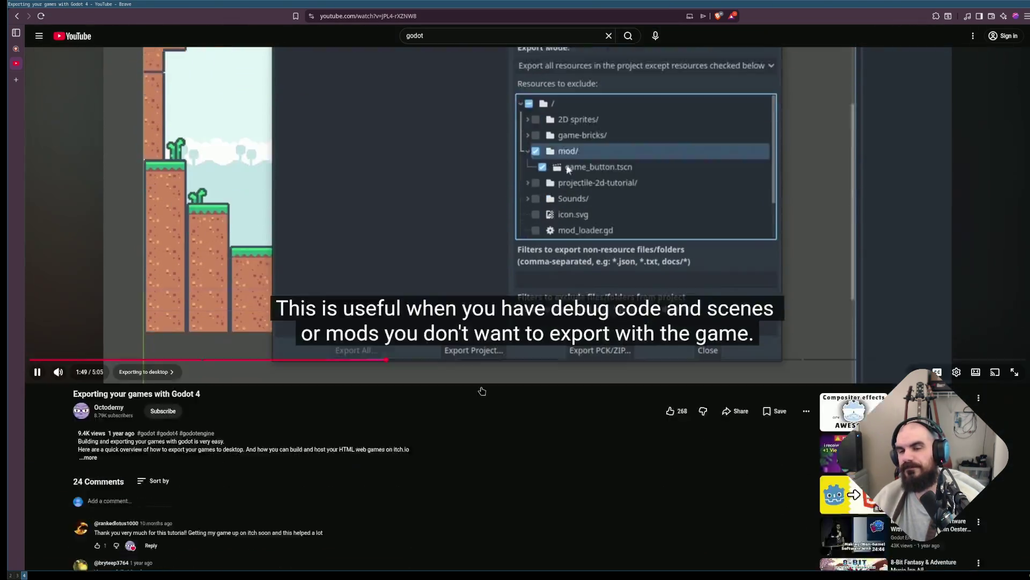
scroll(485, 382, "up", 5)
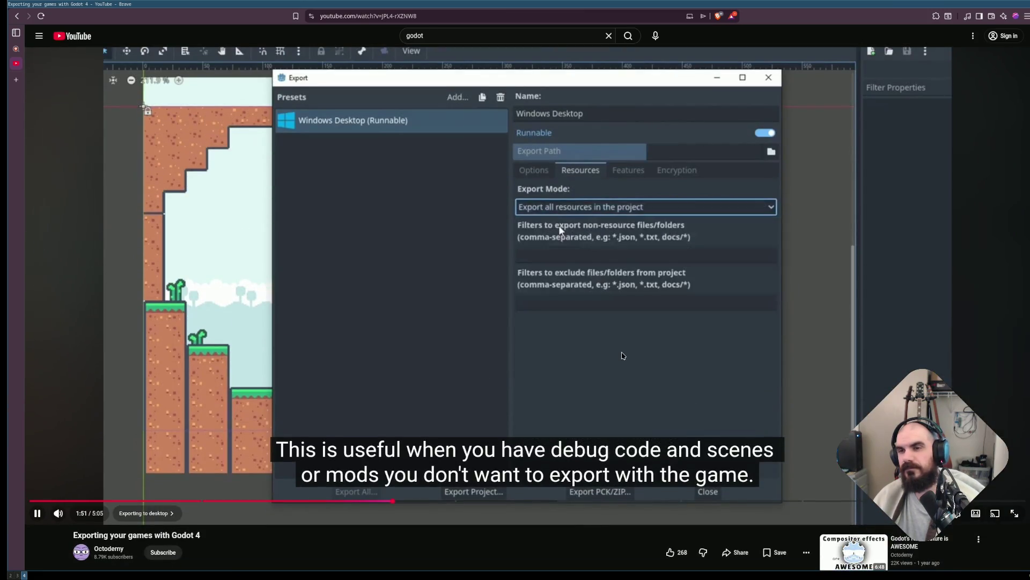
left_click(620, 357)
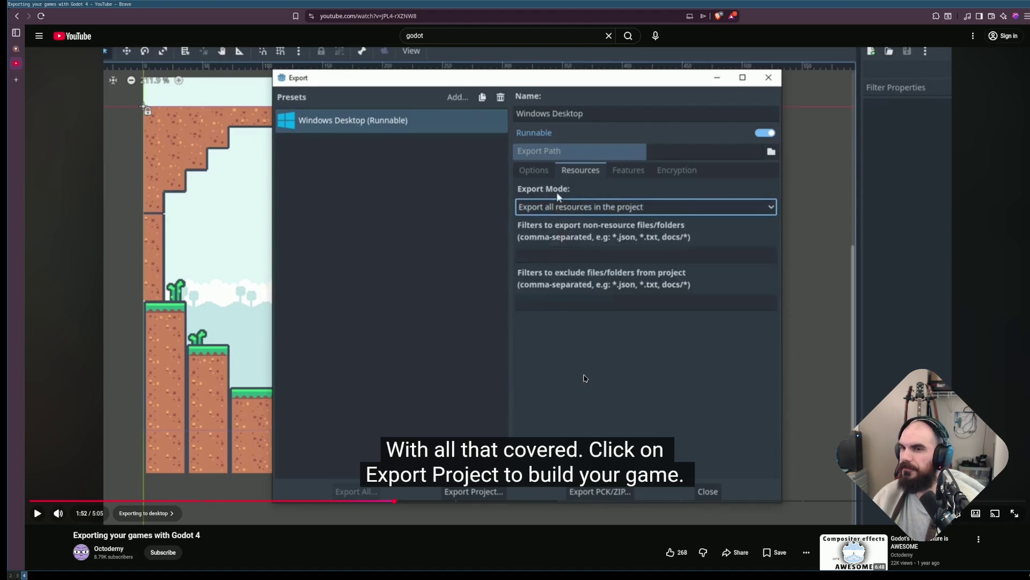
scroll(585, 378, "down", 2)
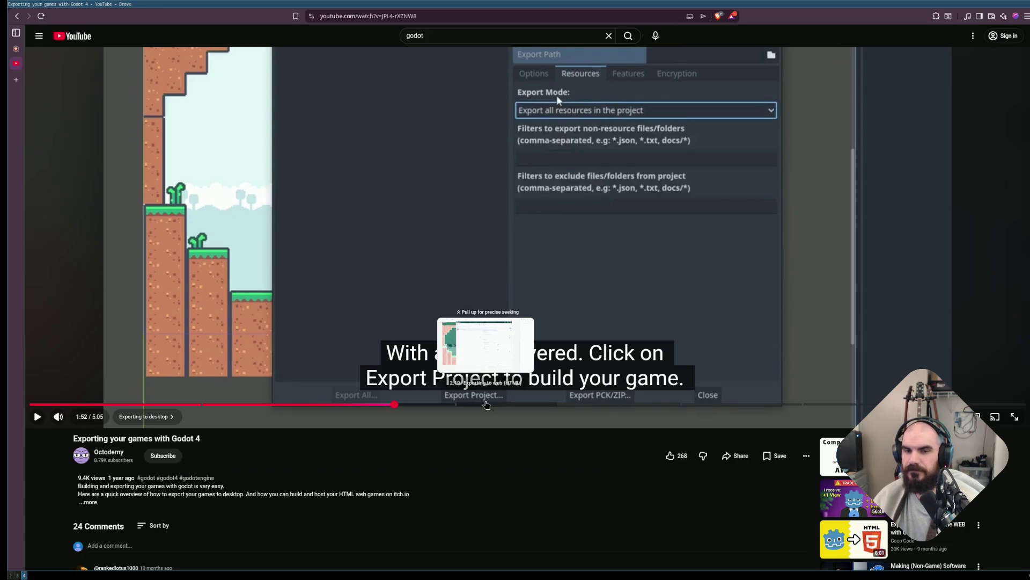
Return to Godot and drag the Export dialog up and to the left.
key("super+2")
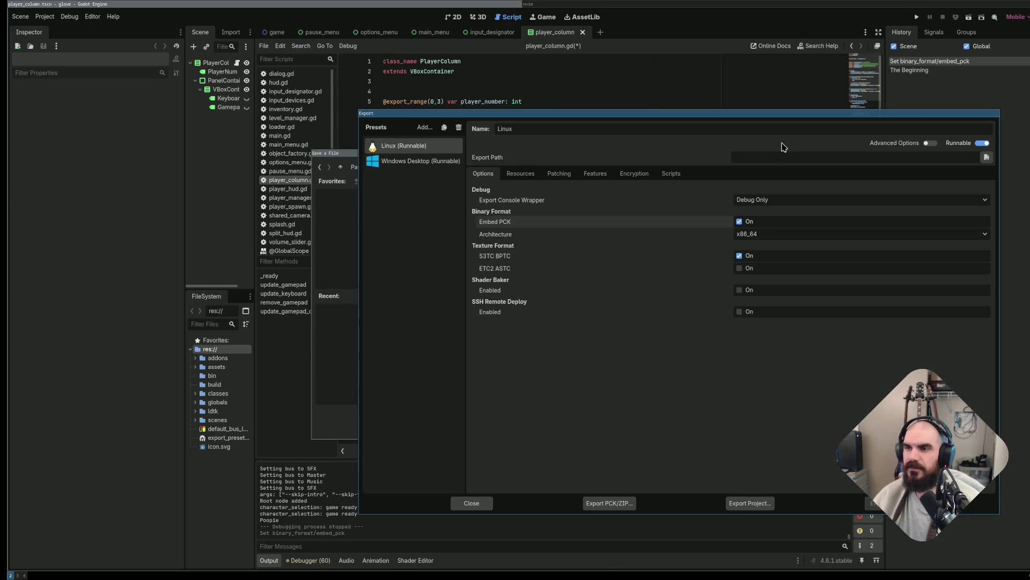
left_click_drag(798, 114, 704, 101)
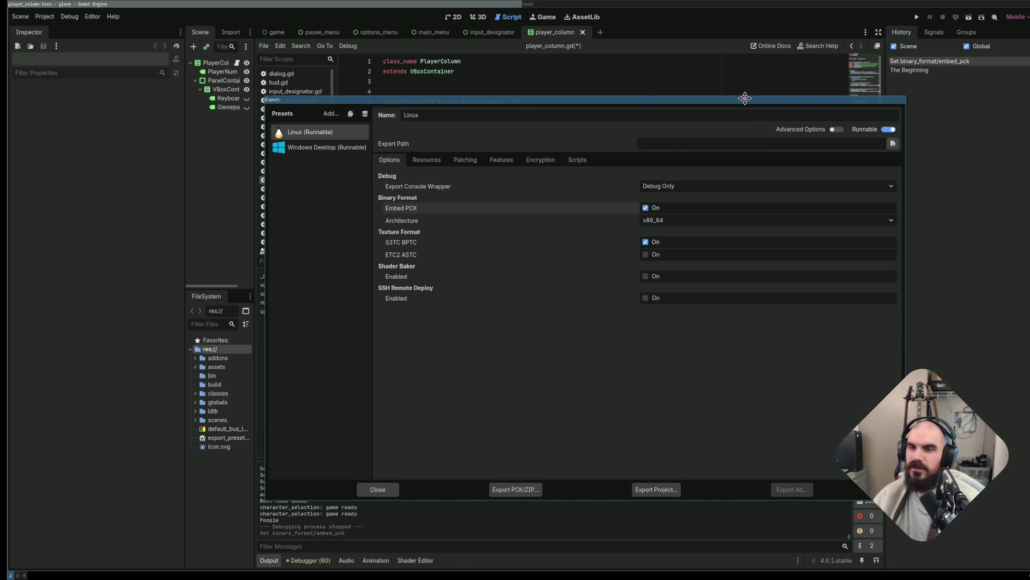
left_click_drag(745, 98, 693, 106)
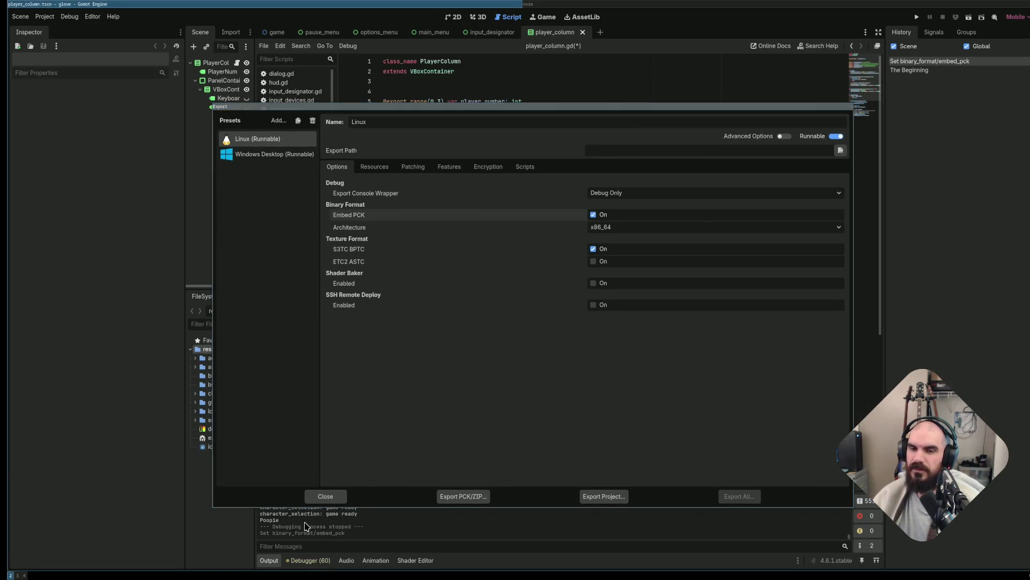
key("super+4")
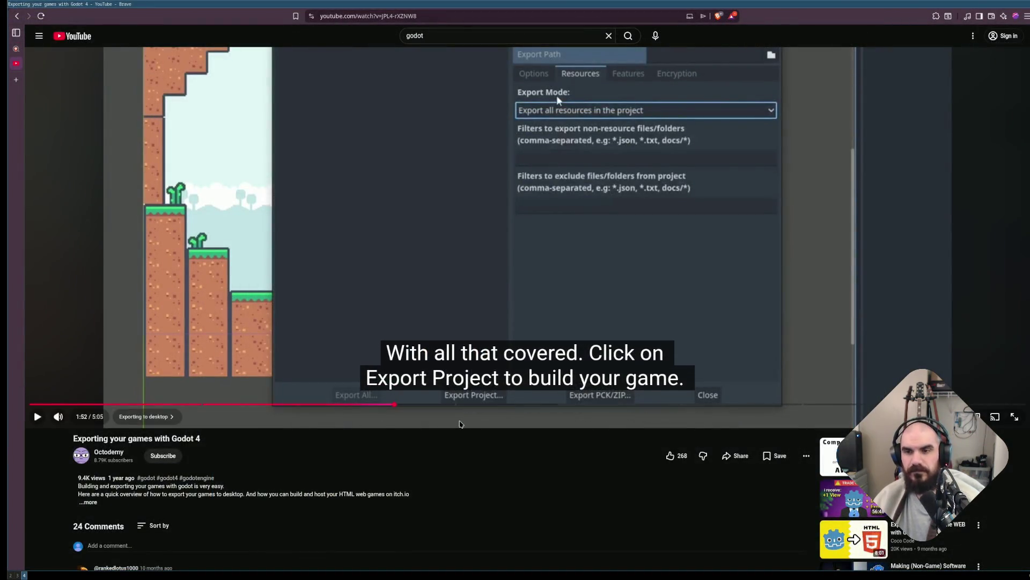
key("super+3")
key("super+2")
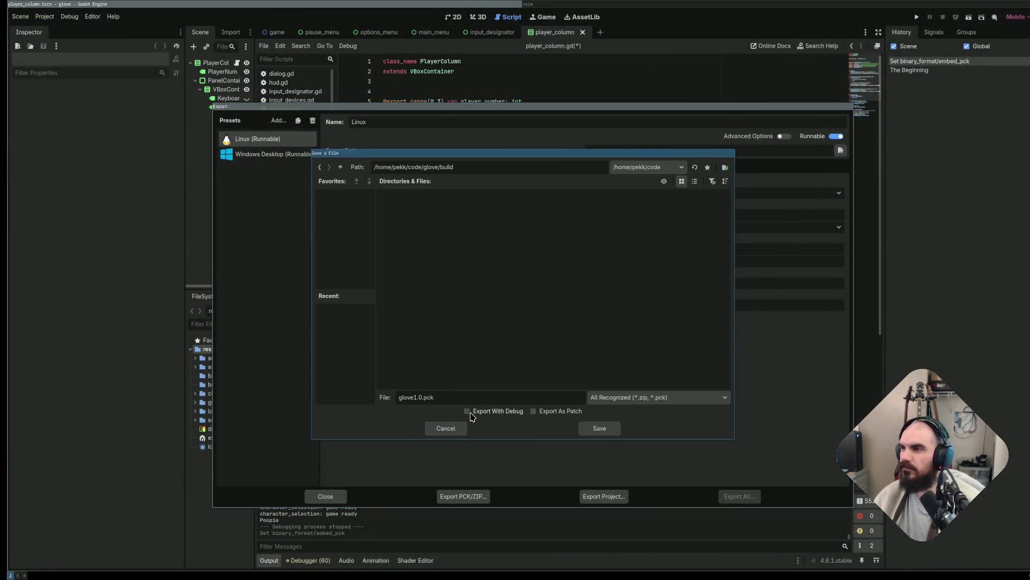
Cancel the PCK prompt, try a Linux x86_64 project export with debug off, then cancel.
left_click(459, 429)
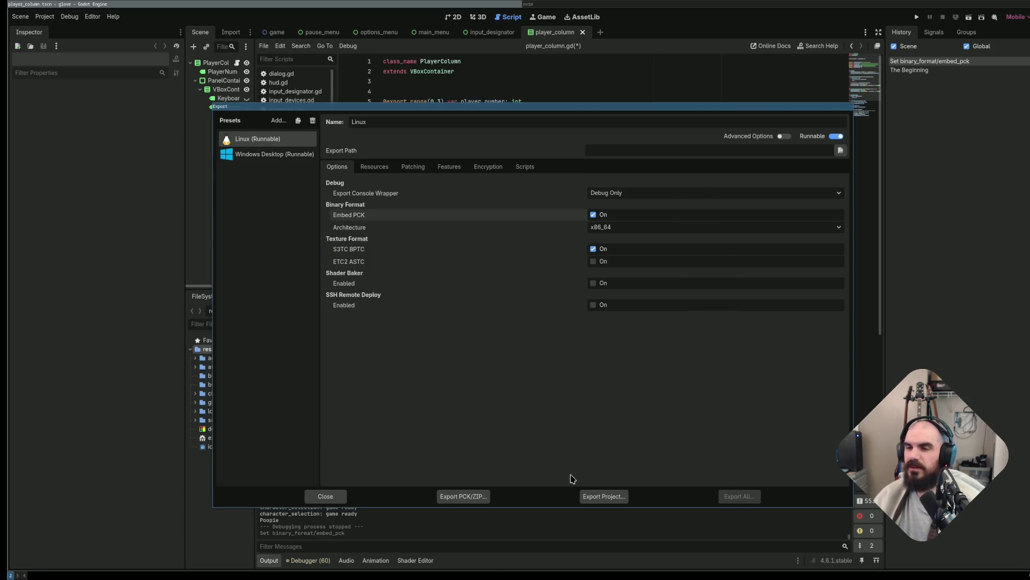
left_click(604, 496)
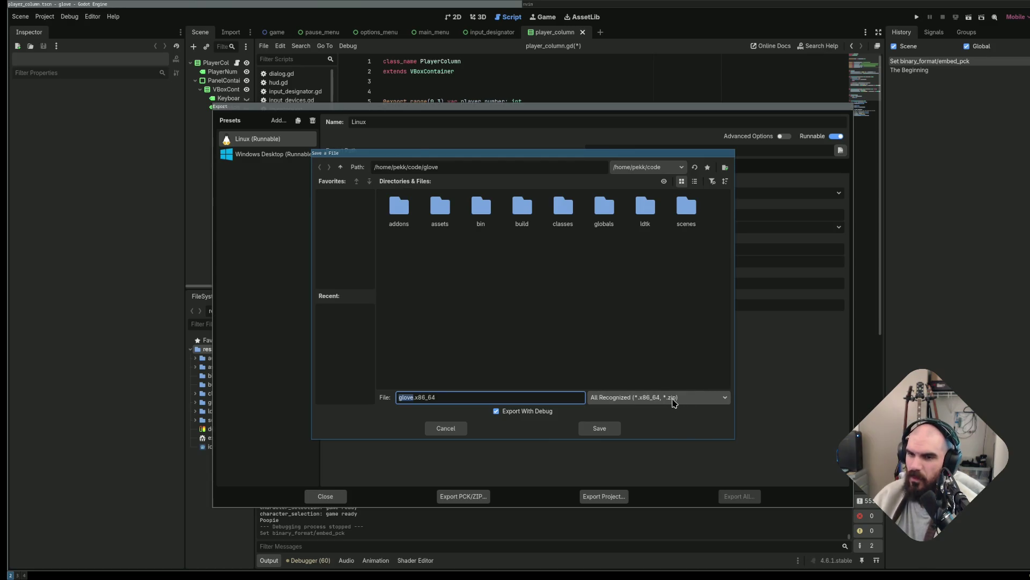
left_click(682, 403)
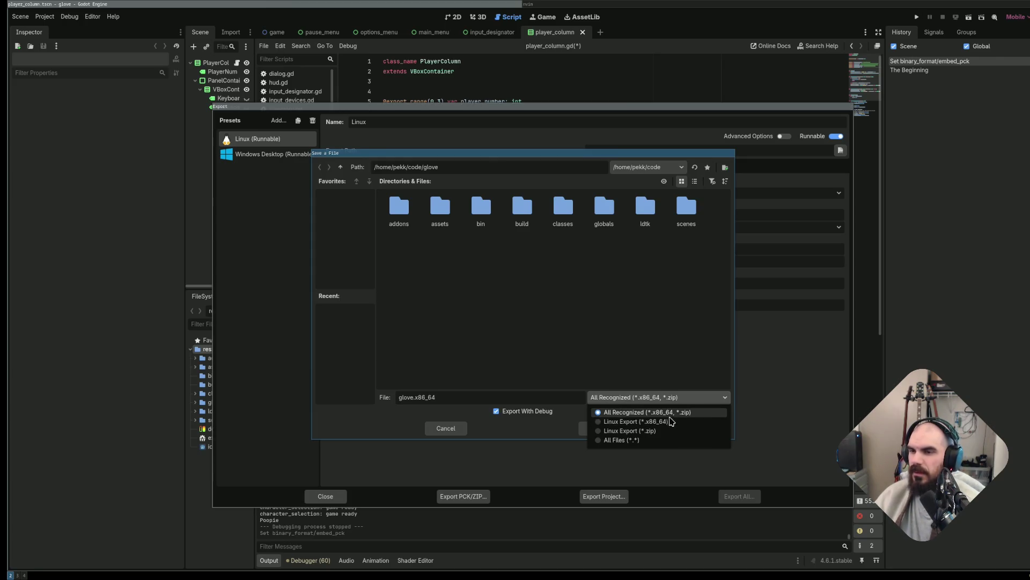
left_click(678, 423)
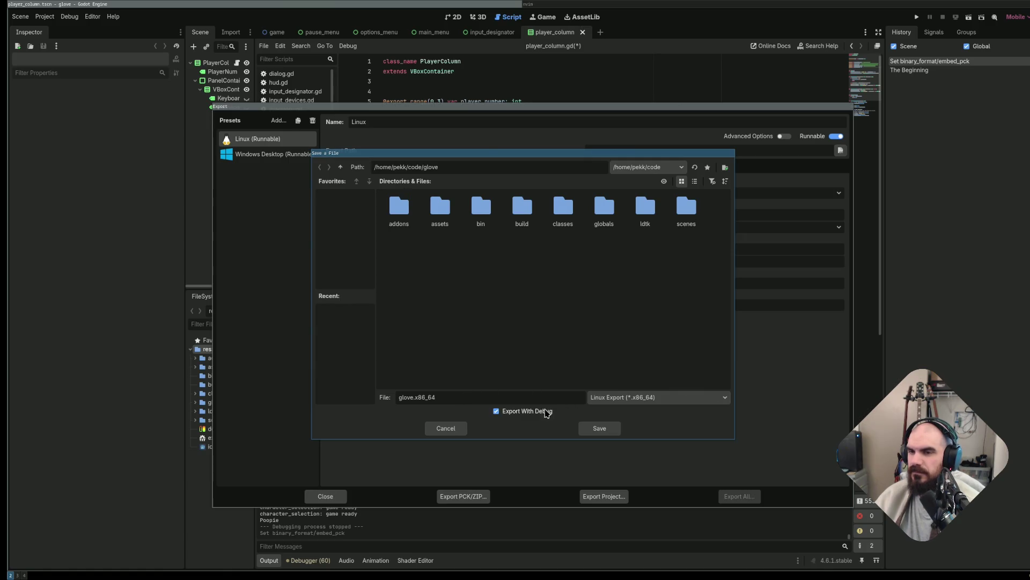
left_click(543, 412)
left_click(444, 432)
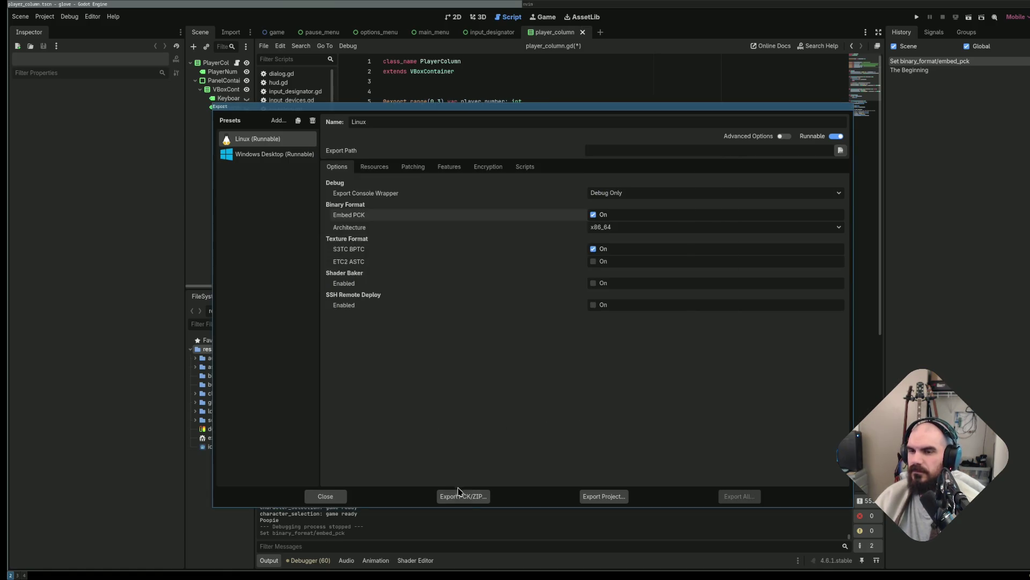
Reopen and cancel the project export prompt, then switch to the browser workspace.
left_click(598, 496)
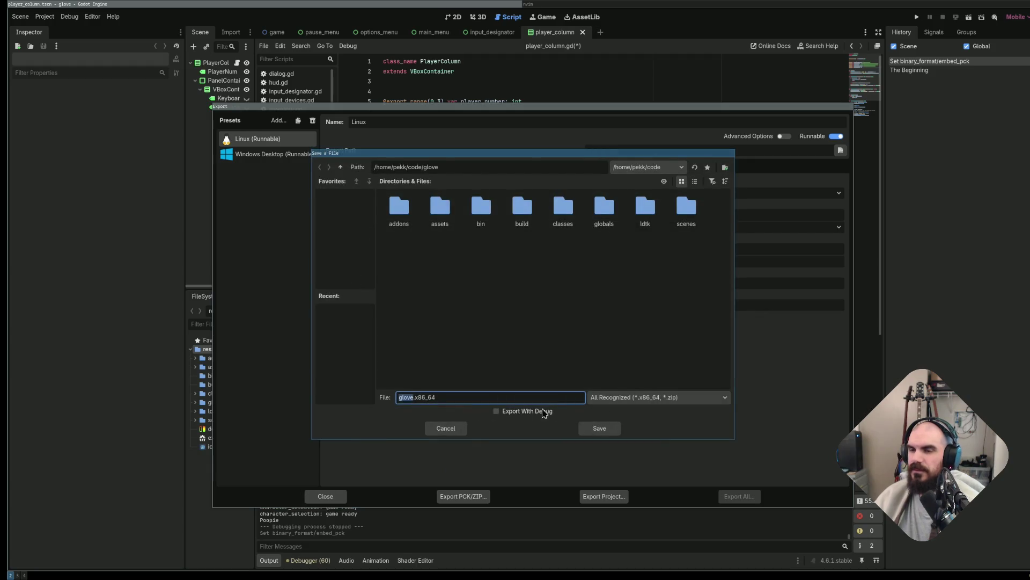
left_click(451, 428)
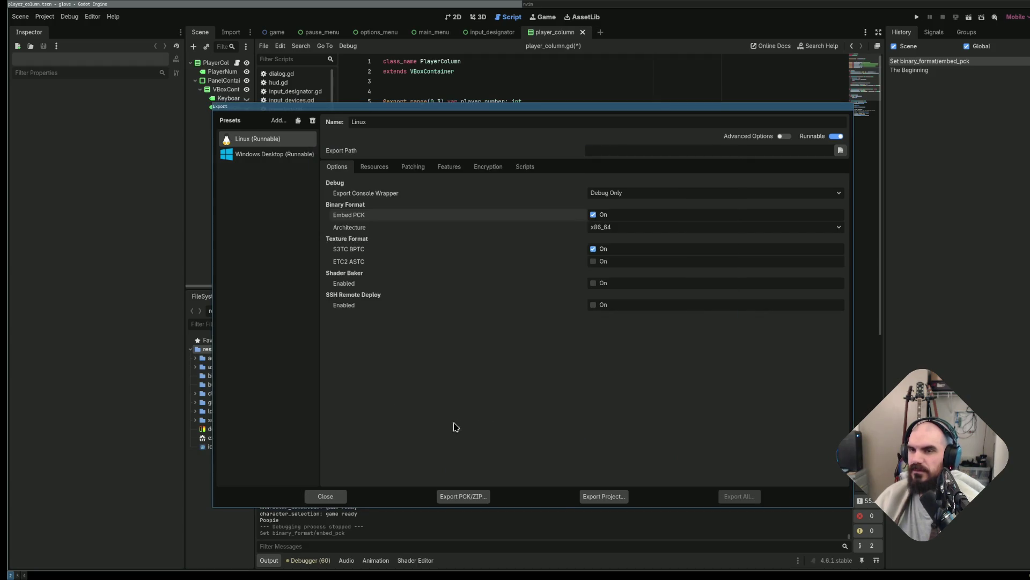
key("super+4")
Search 'godot pck vs project export' in a new Brave tab.
key("ctrl+t")
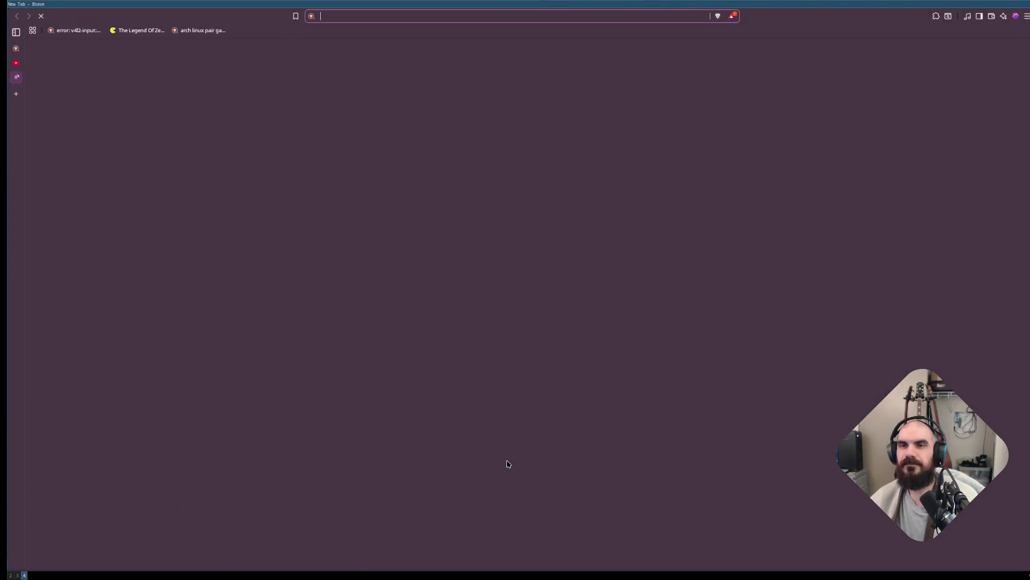
type("godot pck vs project export")
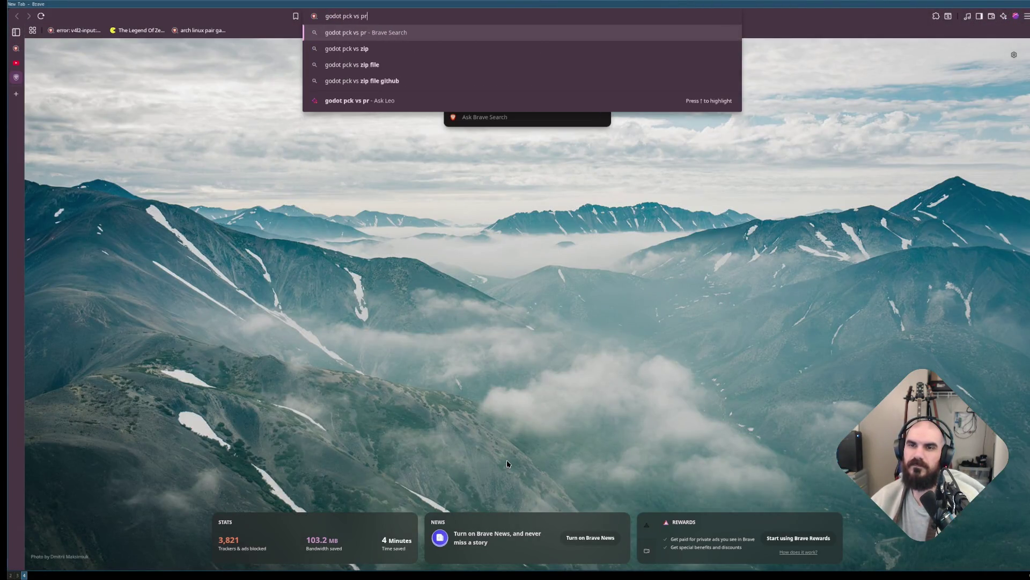
key("Return")
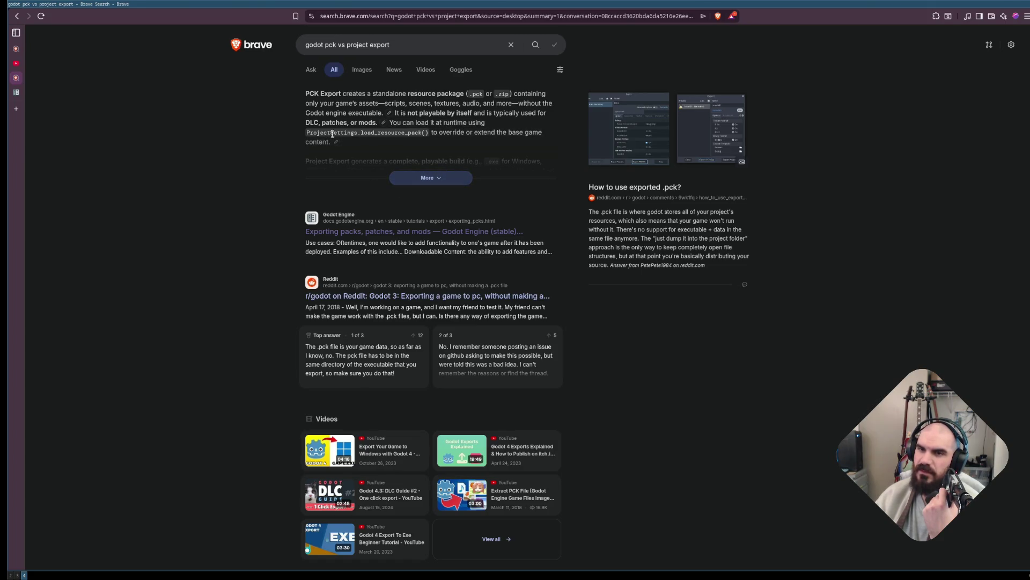
Expand and read the AI answer on playable builds, then return to Godot.
left_click(432, 178)
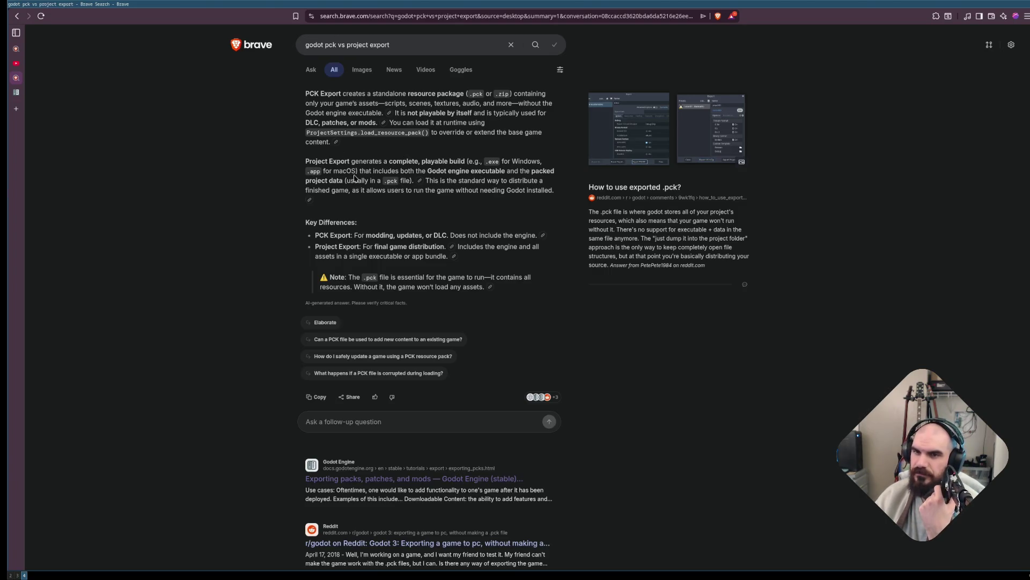
left_click_drag(366, 170, 391, 163)
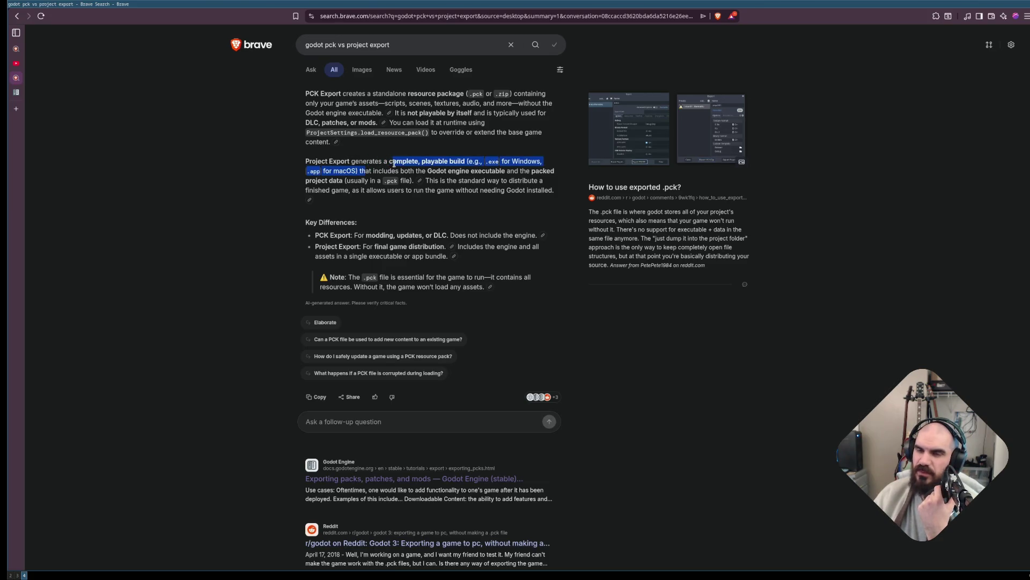
left_click(450, 160)
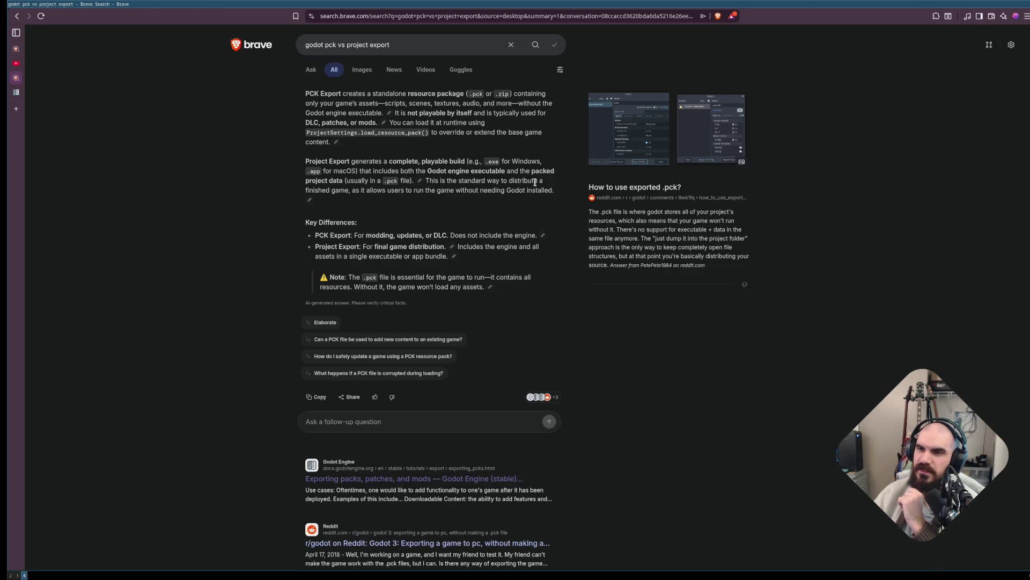
left_click_drag(362, 191, 412, 190)
left_click(520, 190)
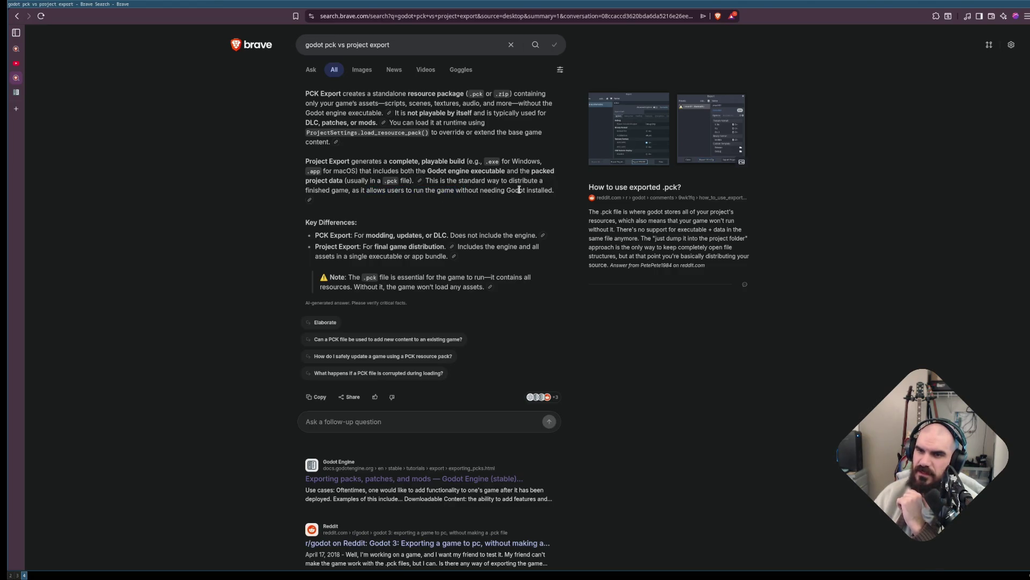
double_click(541, 190)
left_click(482, 208)
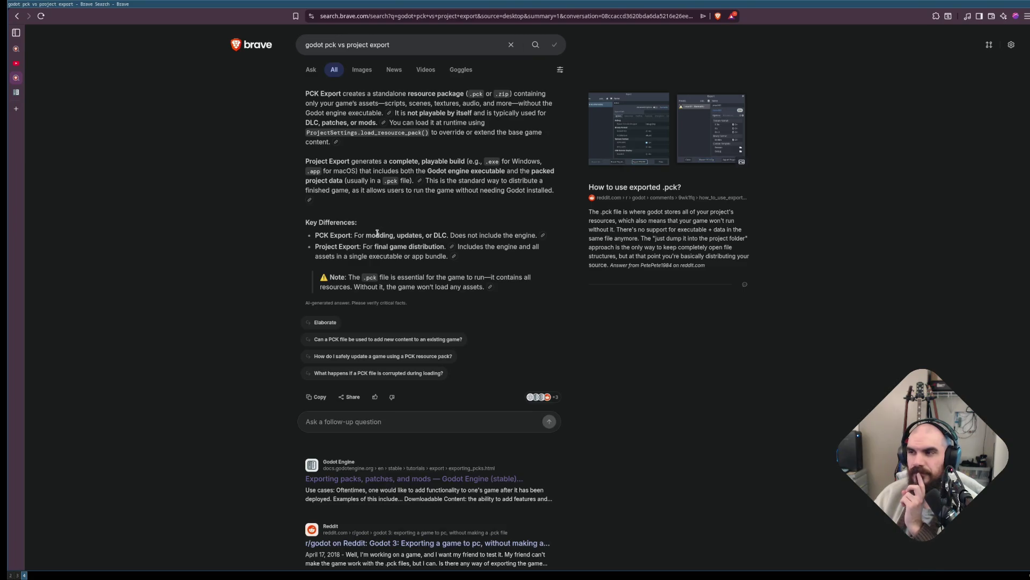
scroll(369, 231, "down", 5)
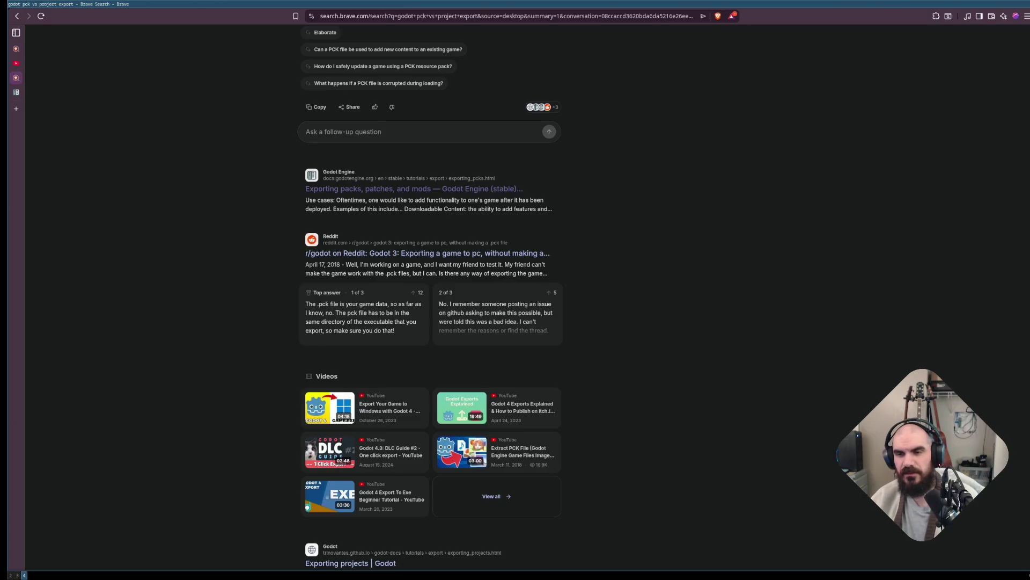
key("super+2")
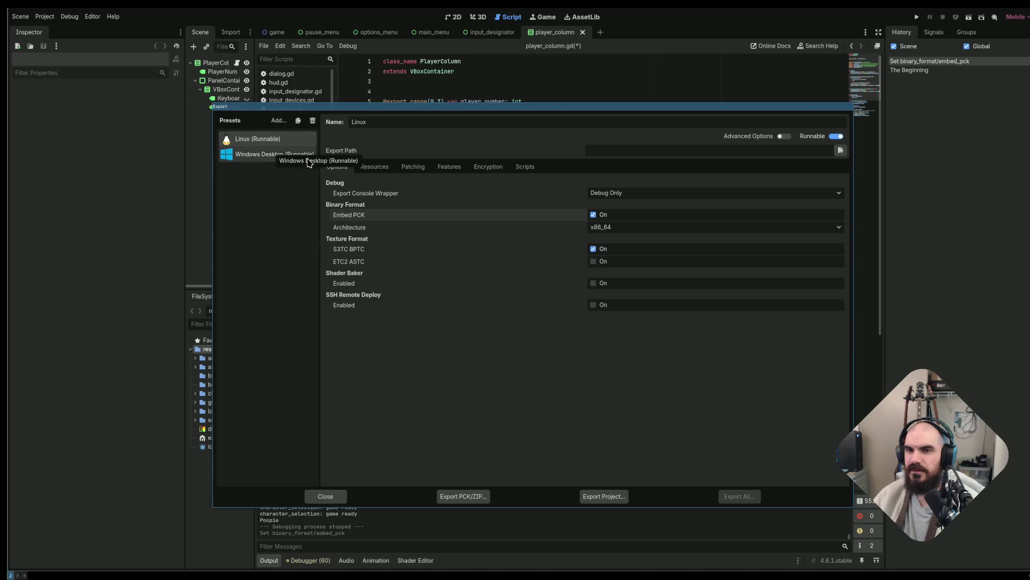
Enable Embed PCK for Windows Desktop and keep Export Mode as 'Export all resources', then reselect Linux.
left_click(272, 155)
left_click(593, 215)
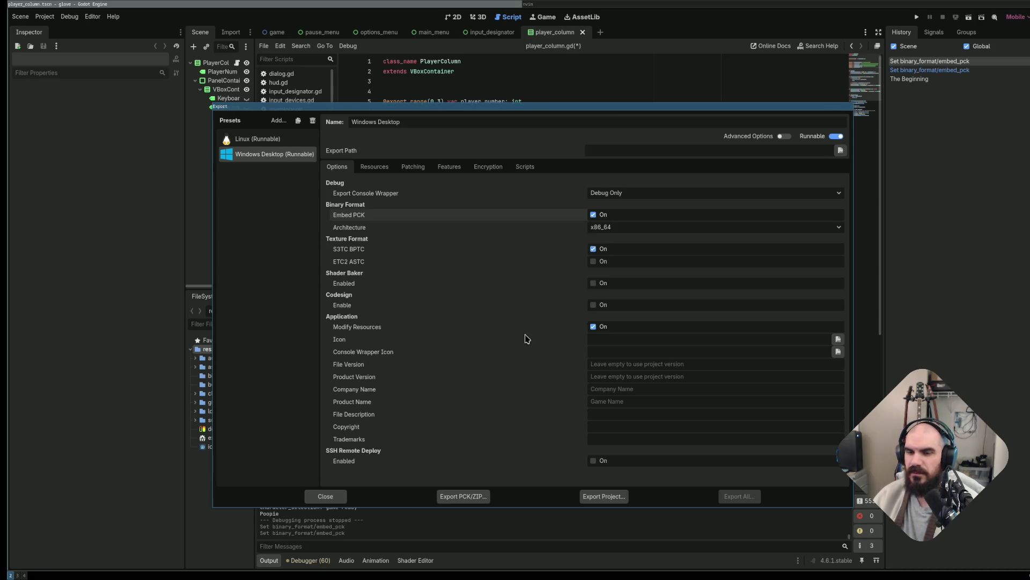
left_click(386, 169)
left_click(445, 196)
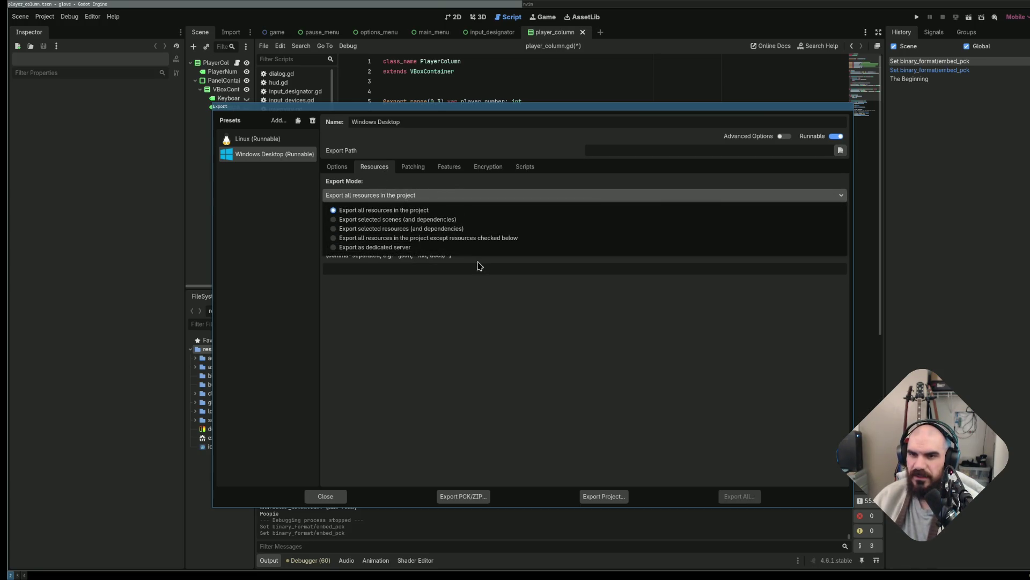
left_click(467, 319)
left_click(257, 138)
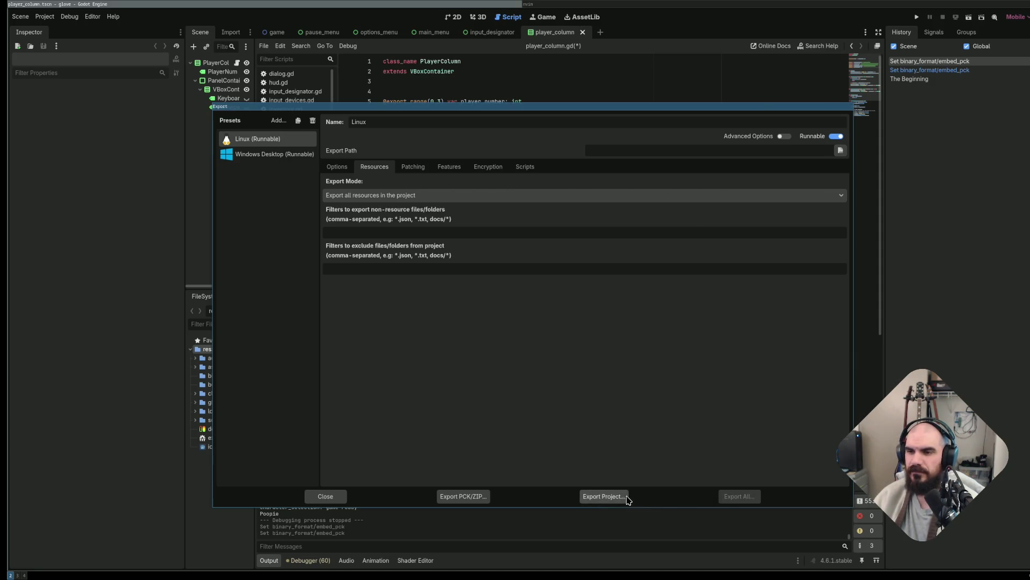
left_click(627, 498)
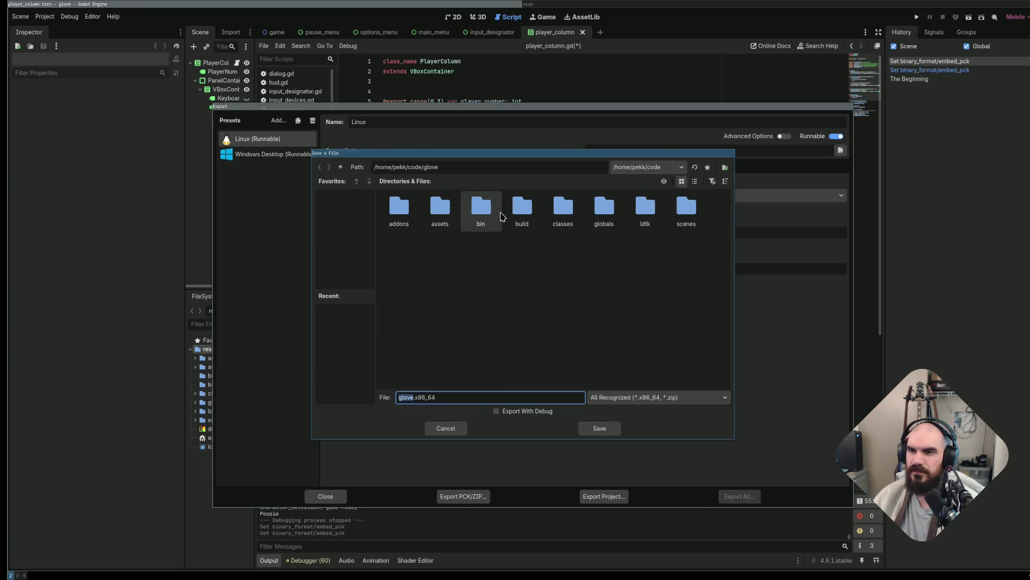
double_click(522, 208)
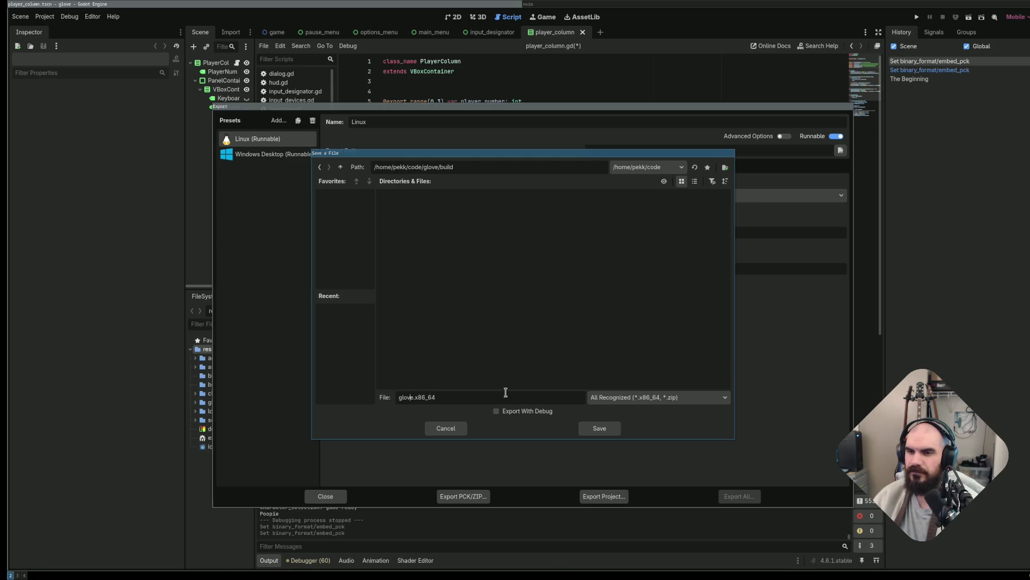
type("ve")
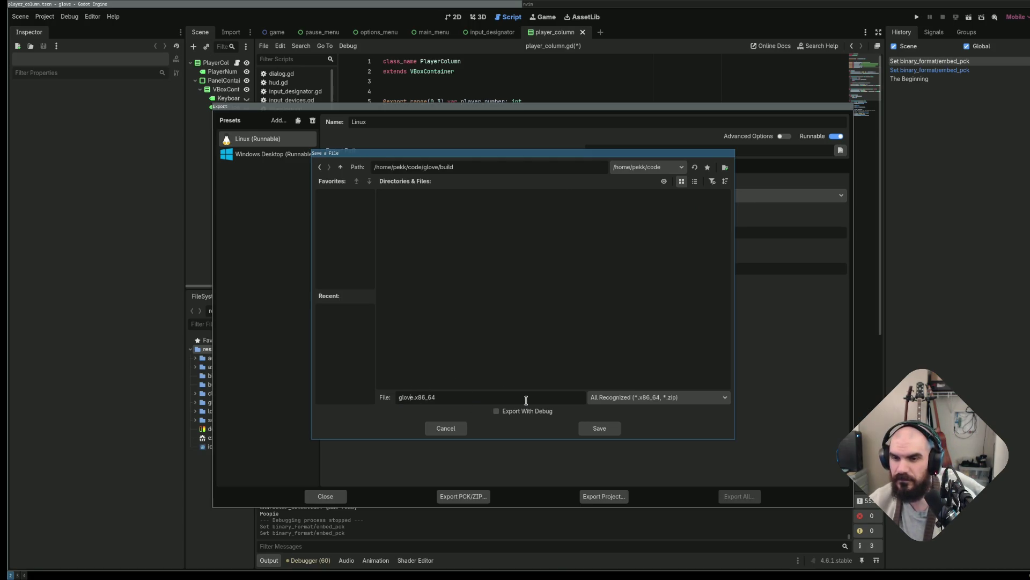
type("1.0")
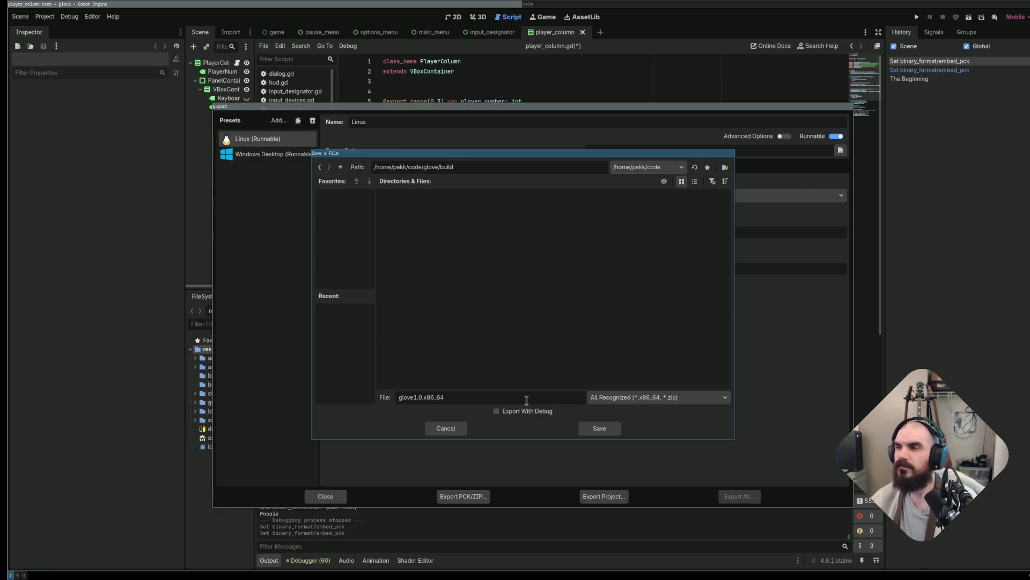
left_click(604, 444)
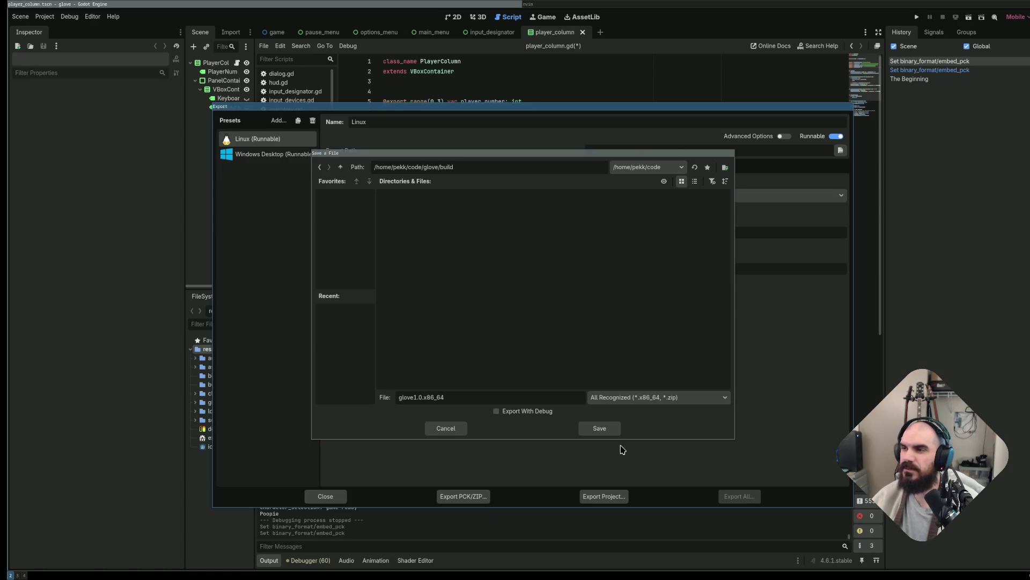
left_click(446, 428)
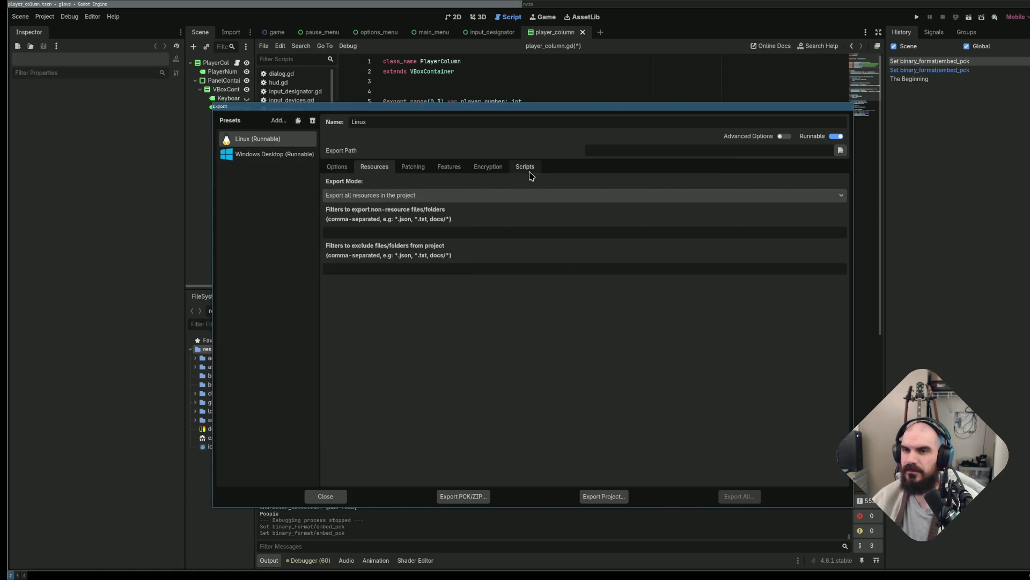
Review the Linux and Windows presets' Patching, Features, Resources and Options tabs.
left_click(414, 167)
left_click(441, 169)
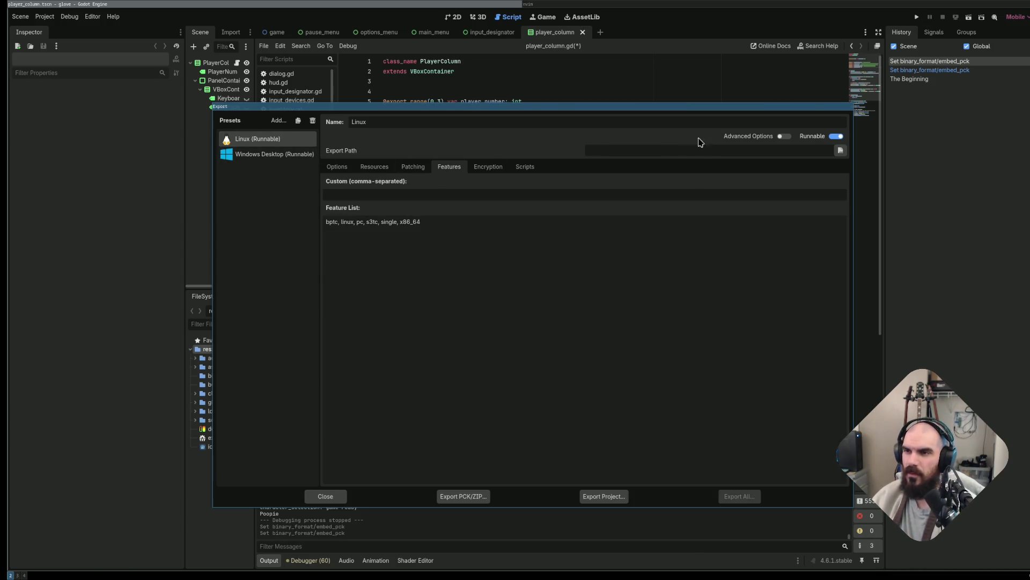
left_click(348, 168)
left_click(378, 169)
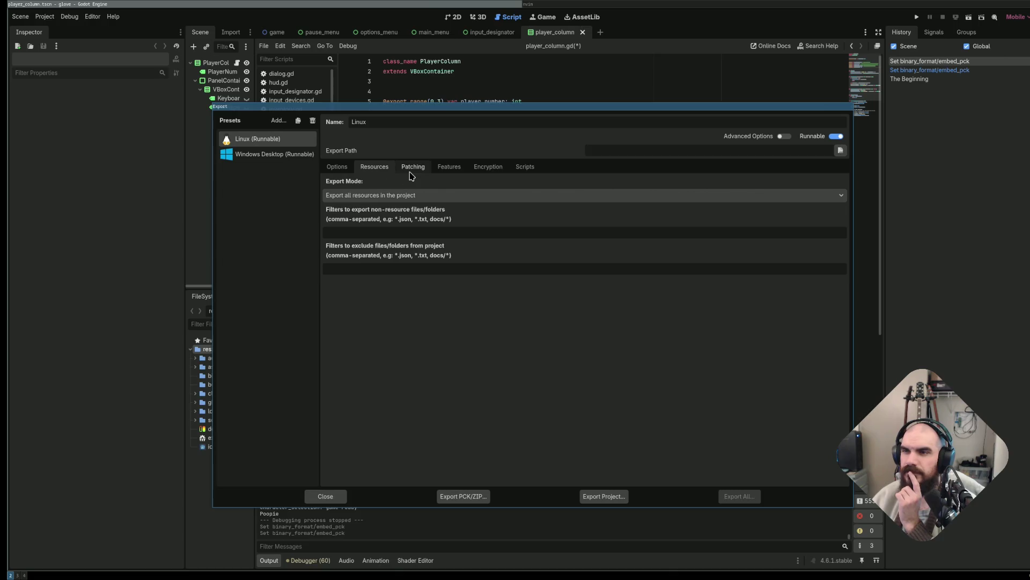
left_click(298, 155)
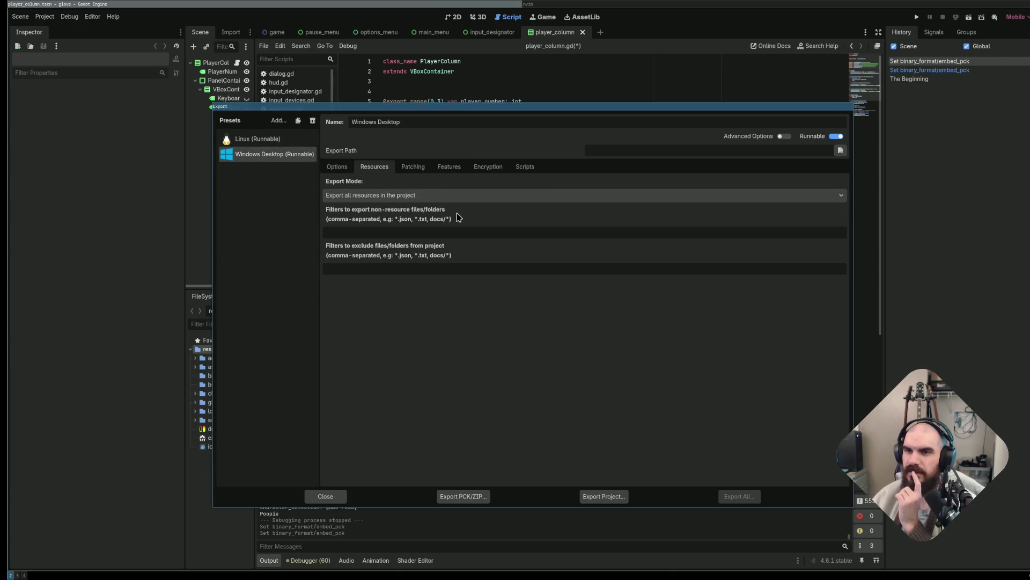
left_click(352, 167)
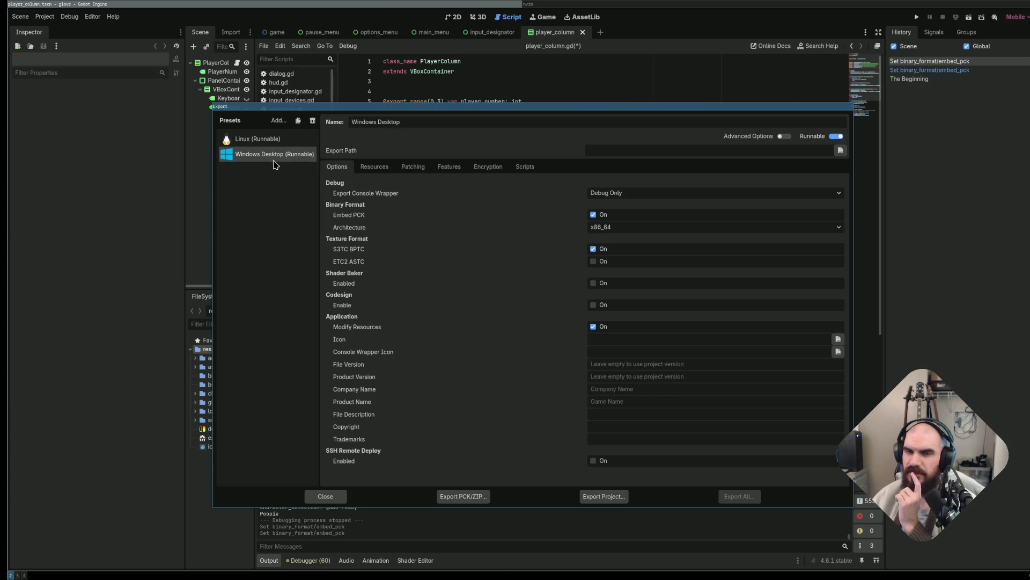
Start the Linux project export into the build folder as glove.x86_64.
left_click(294, 143)
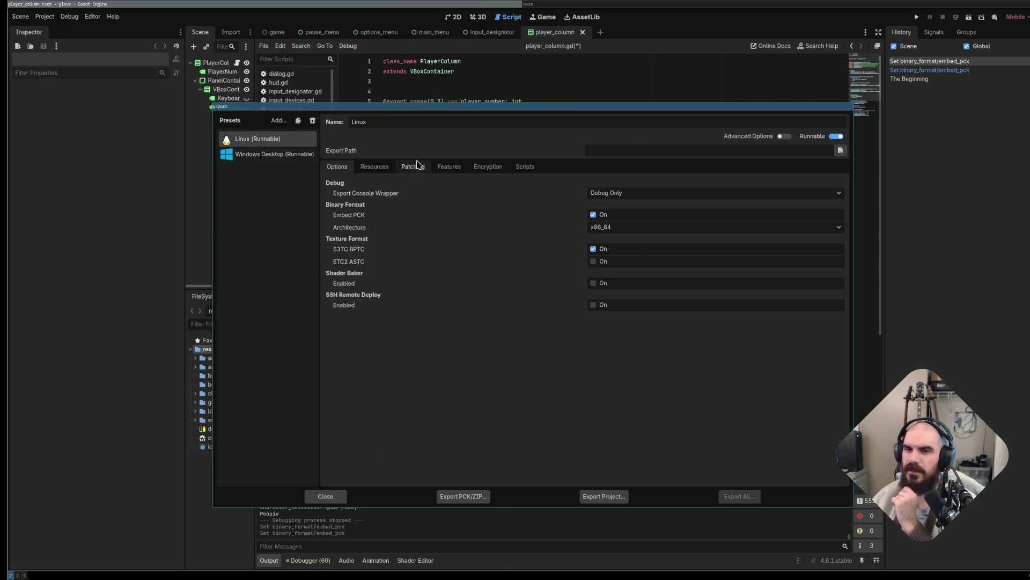
left_click(489, 166)
left_click(450, 170)
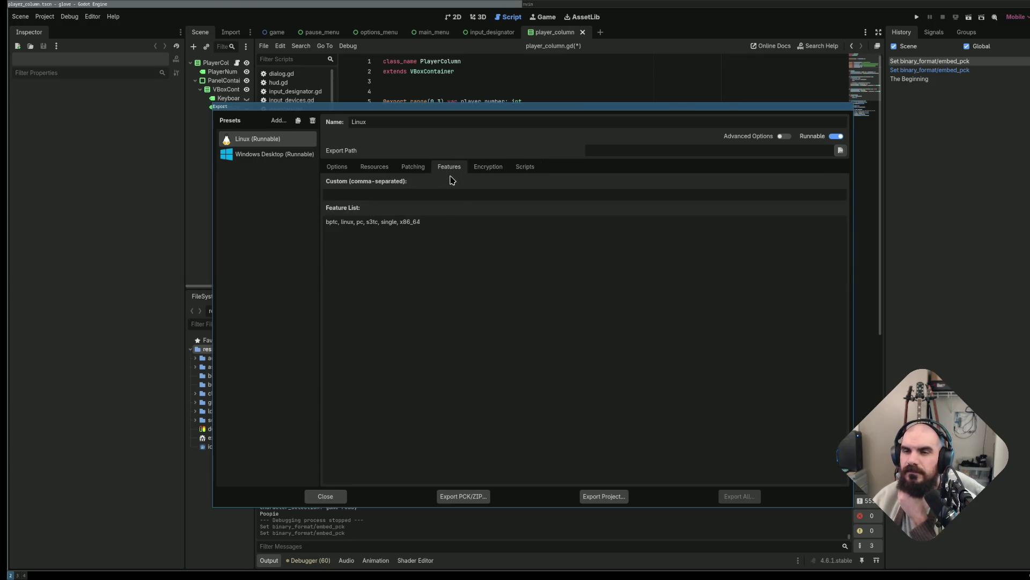
left_click(625, 494)
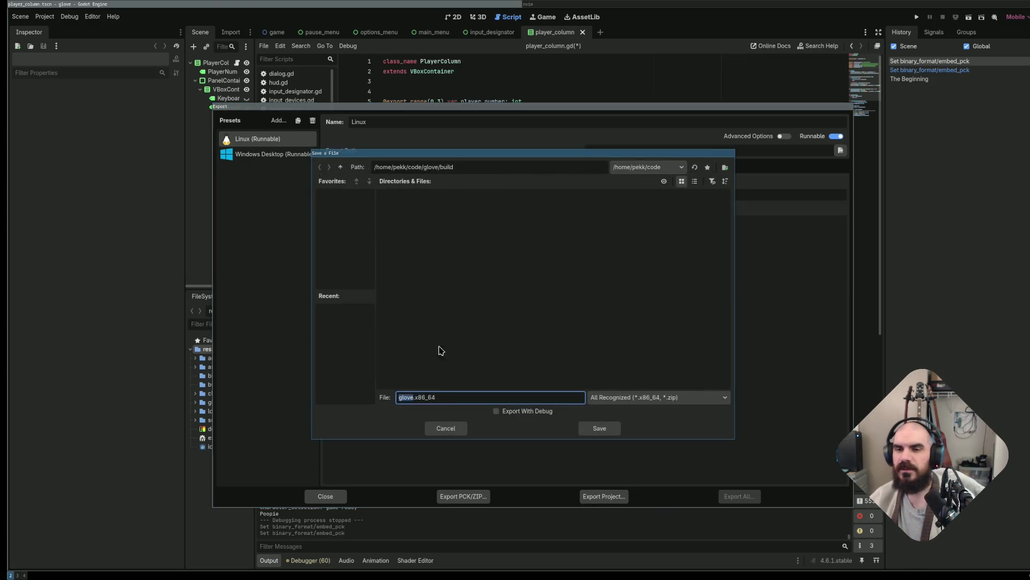
Save the Linux export as glove1.0.x86_64 in glove/build and close the Export dialog.
key("Right")
type("1.0")
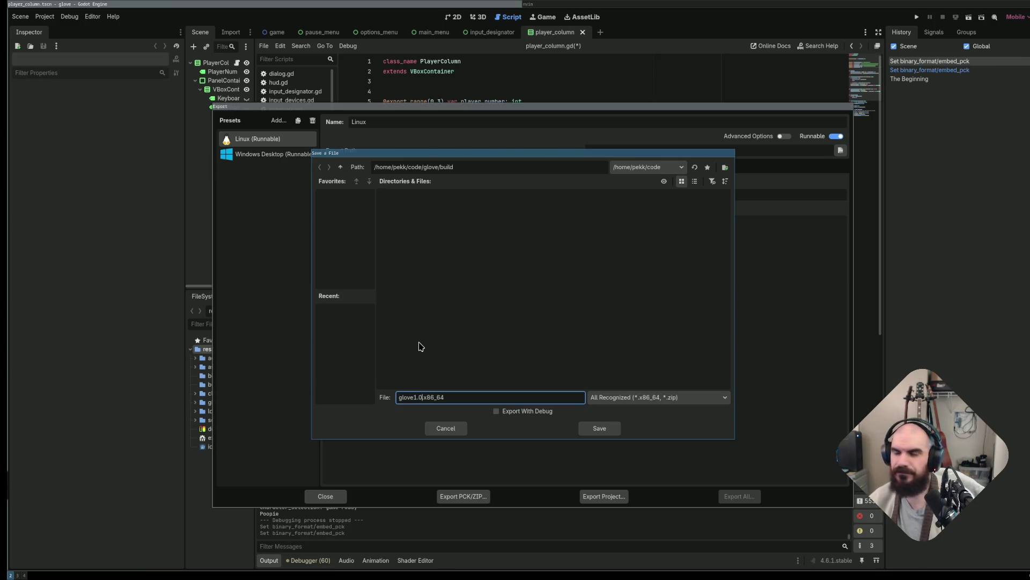
left_click(600, 428)
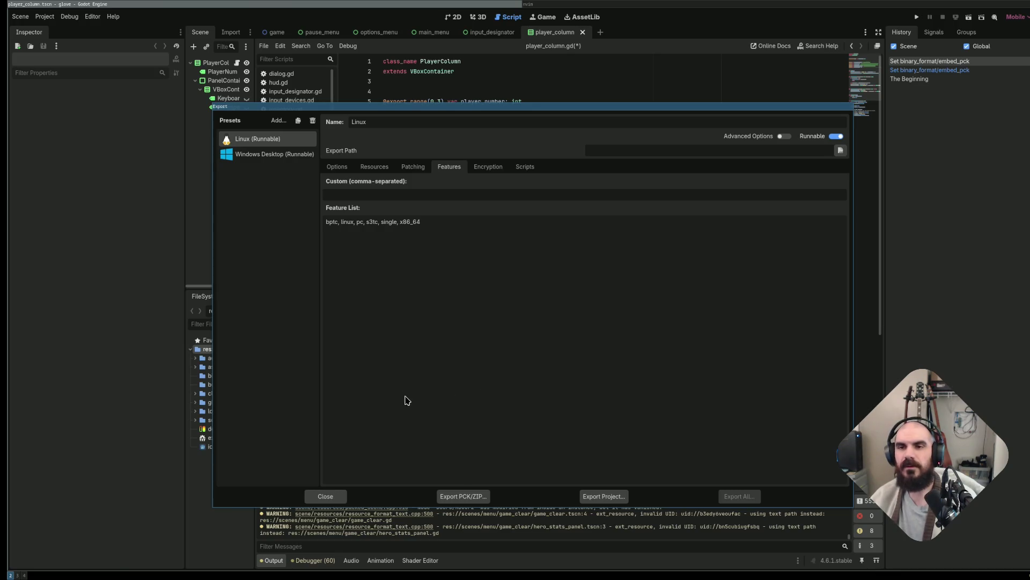
key("Escape")
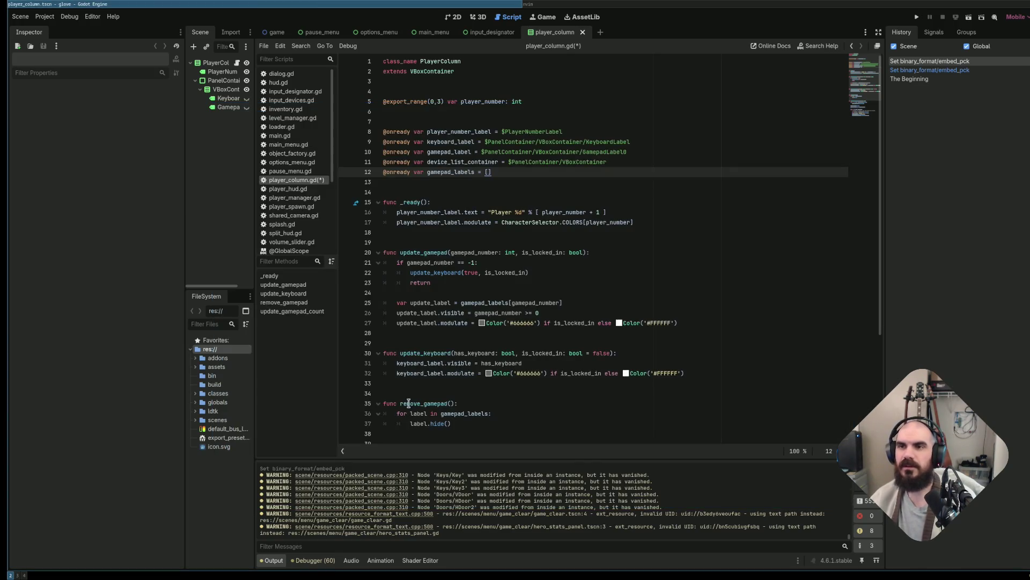
In the terminal, quit Neovim, list the build folder and launch glove1.0.x86_64.
key("super+Right")
type(":q")
key("Return")
type("c")
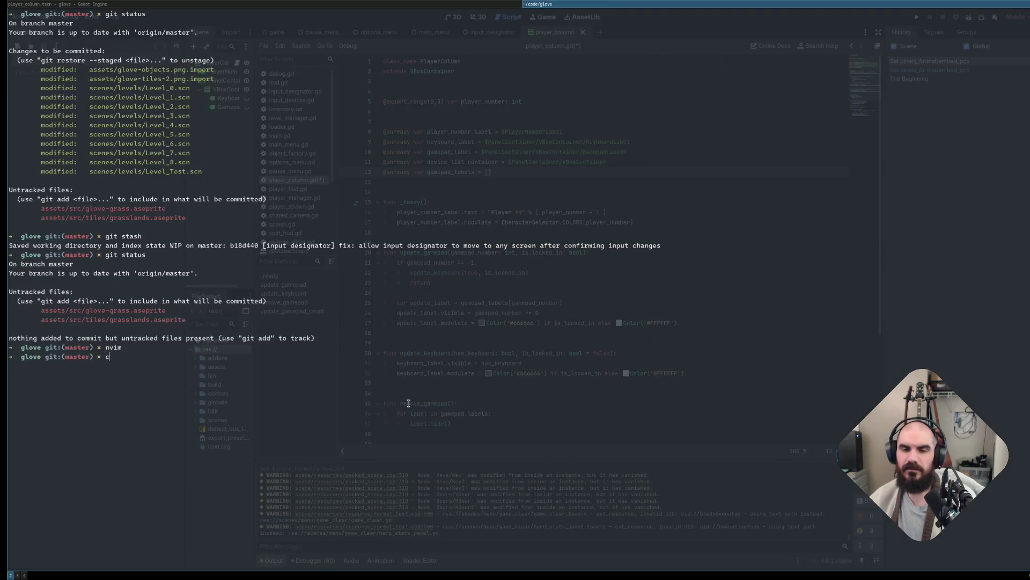
type("ls")
key("Return")
type("c")
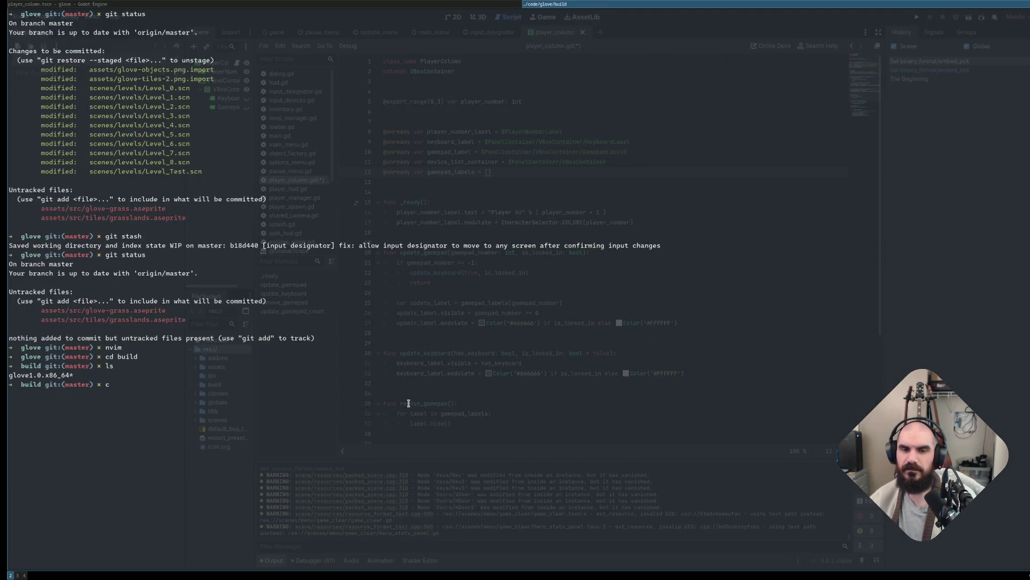
type("love1.0.x86_64")
key("Return")
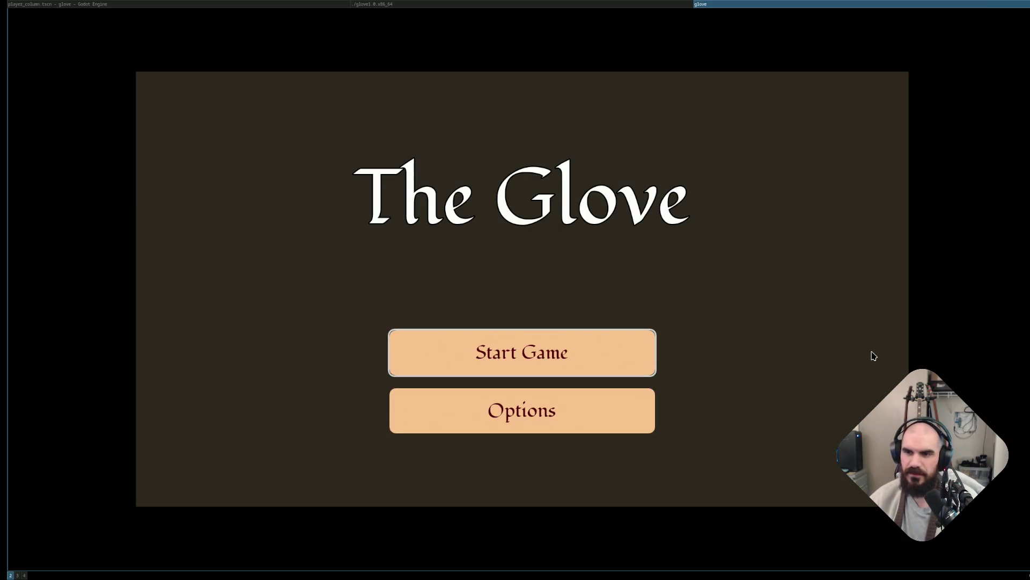
Choose Start Game, cycle the character selector back to Reap, and start playing.
key("Down")
key("Up")
key("Down")
key("Up")
key("Return")
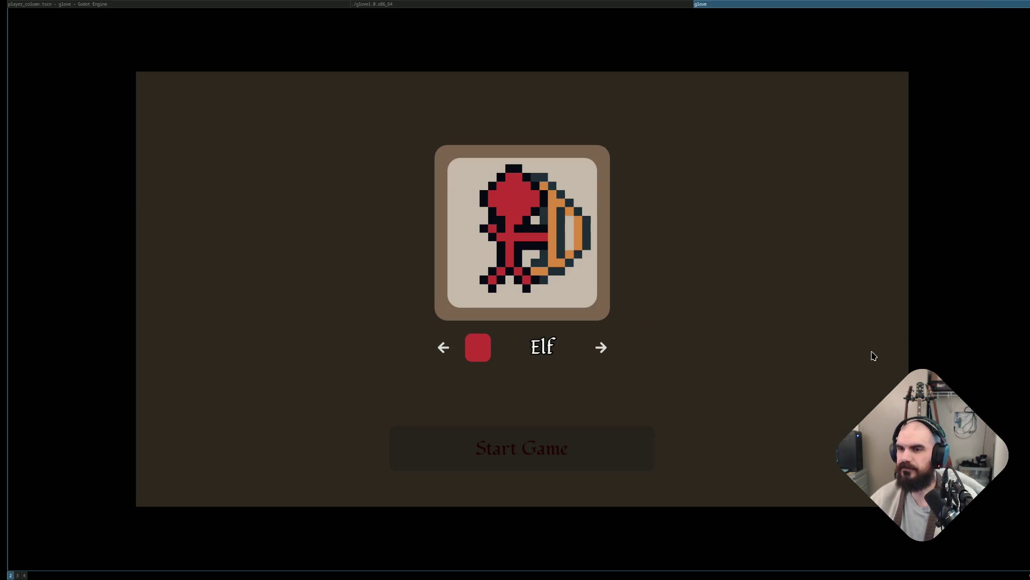
key("Right")
key("Right")
key("Down")
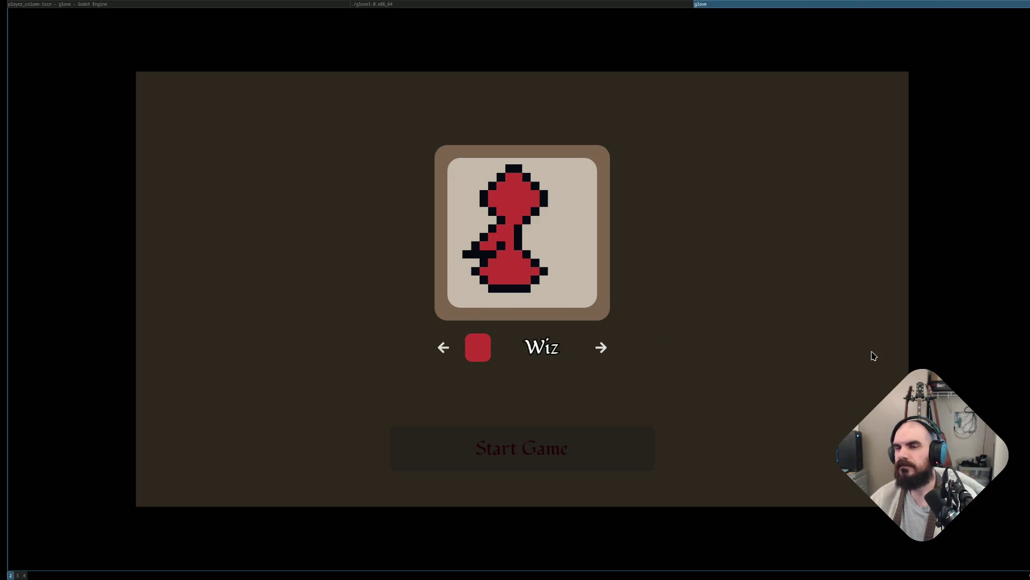
key("Up")
key("Left")
key("Down")
key("Return")
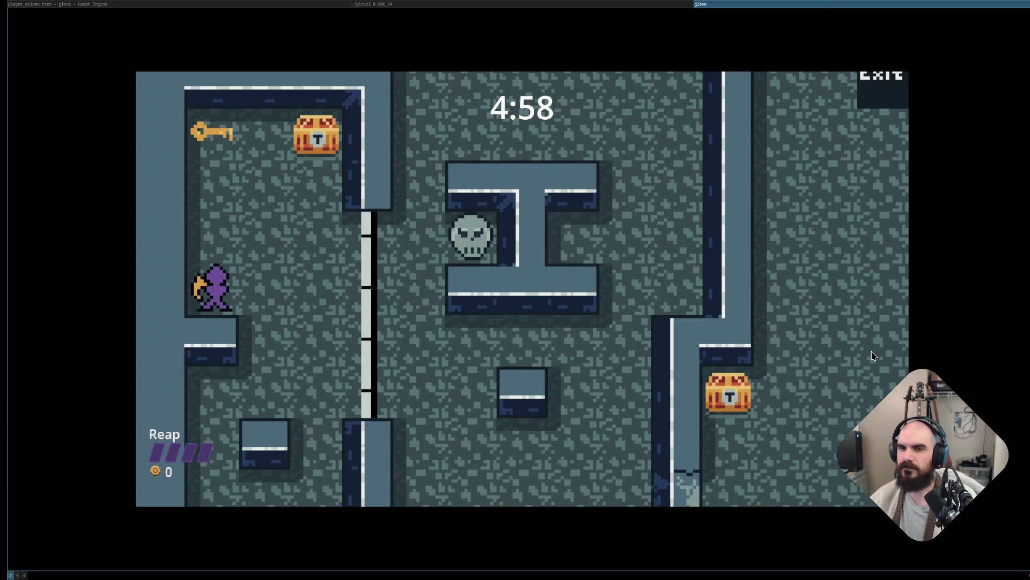
Clear the first level by grabbing keys, opening chests, hitting skulls and running into the Exit.
key("Up")
key("Right")
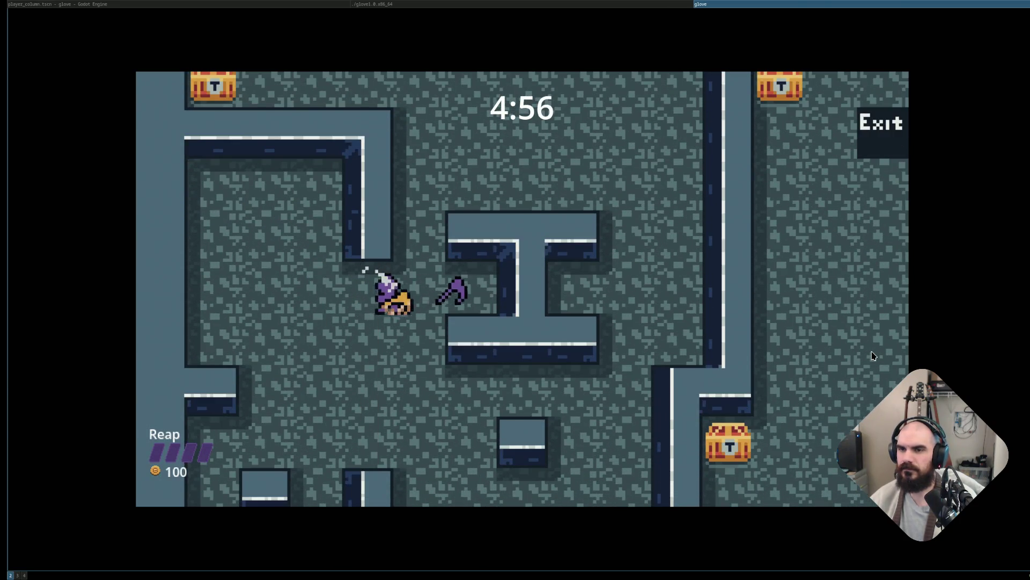
key("Up")
key("Left")
key("Right")
key("Down")
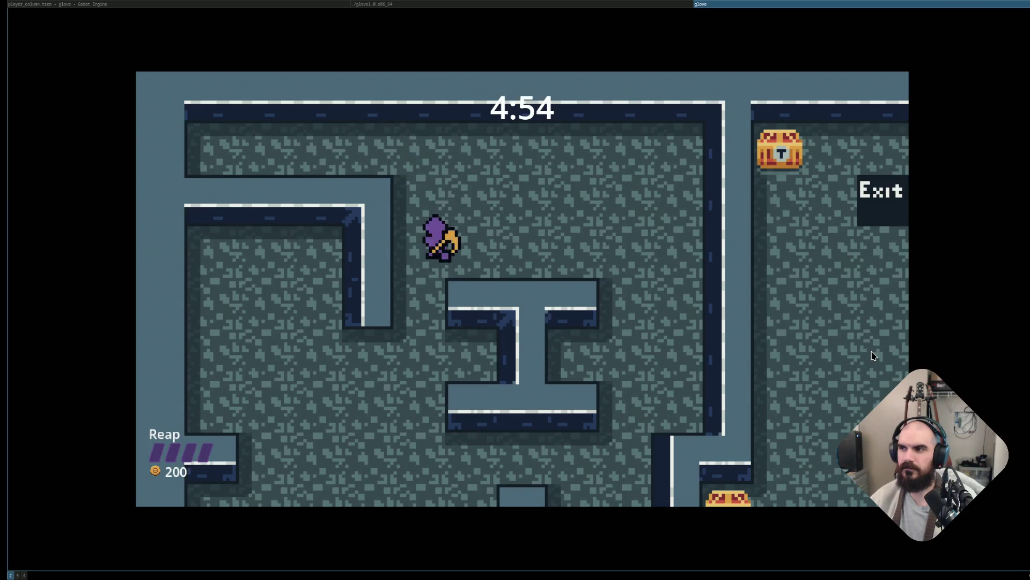
key("Right")
key("Down")
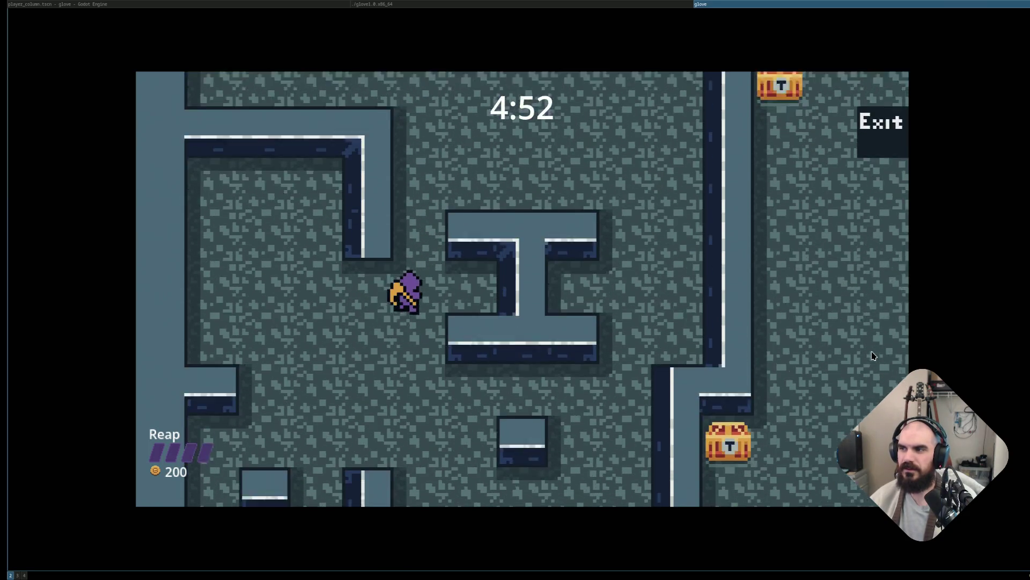
key("Left")
key("Down")
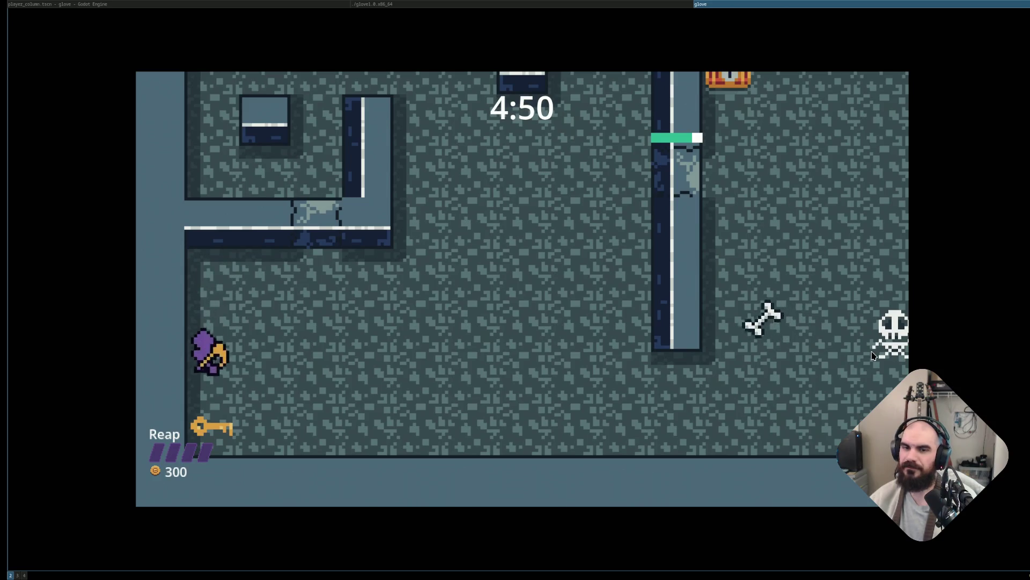
key("Right")
key("Right")
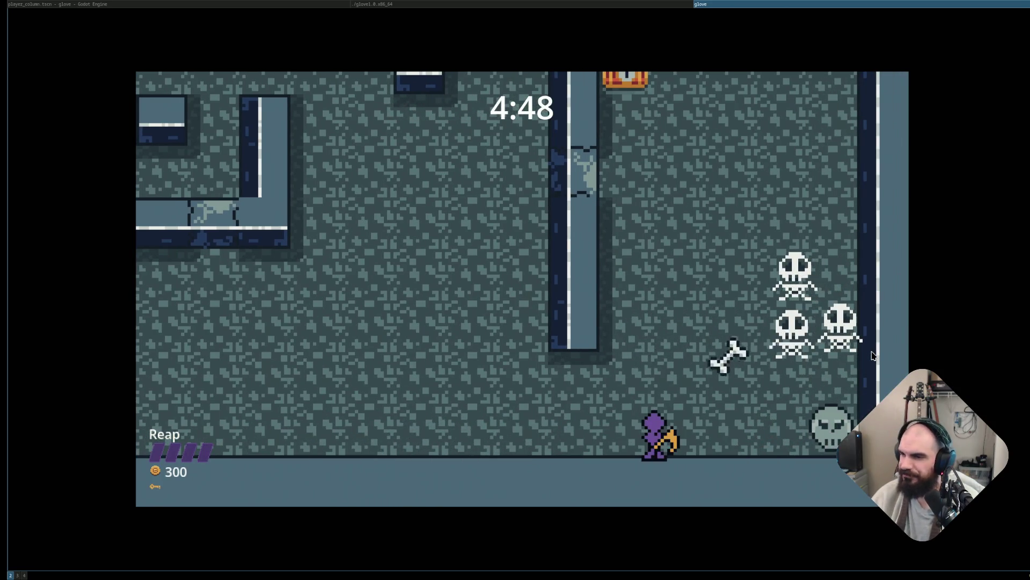
key("Up")
key("Left")
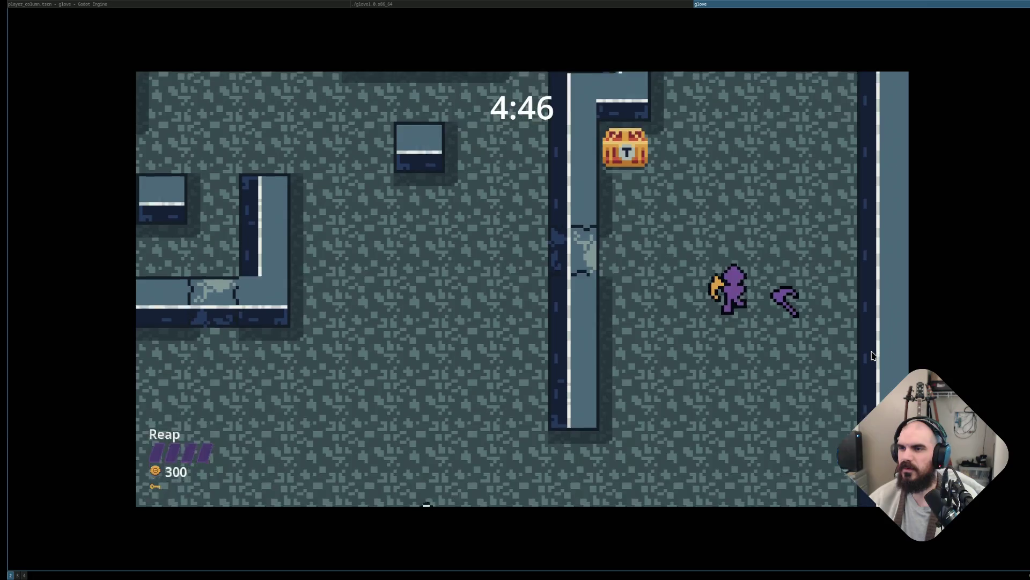
key("Up")
key("Right")
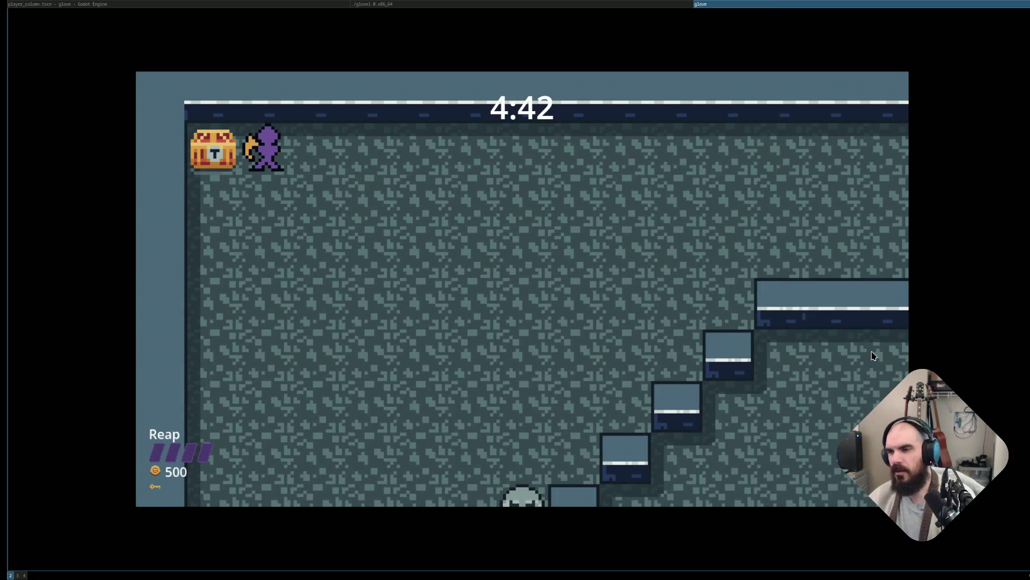
On level two, collect the room's keys and chests, throwing a scythe entering the lower room.
key("Down")
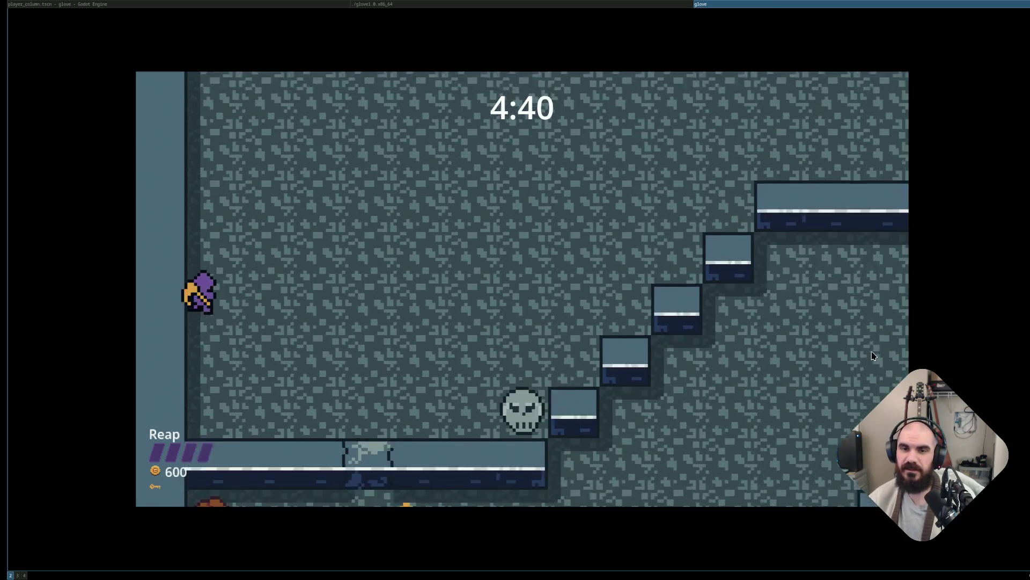
key("Right")
key("Up")
key("Right")
key("Down")
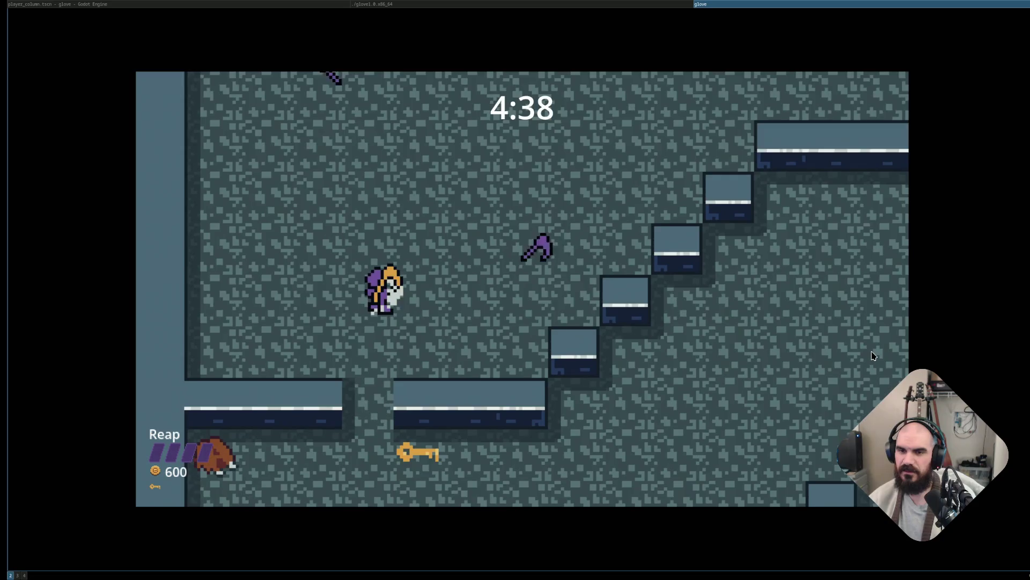
key("Left")
key("Left")
key("Down")
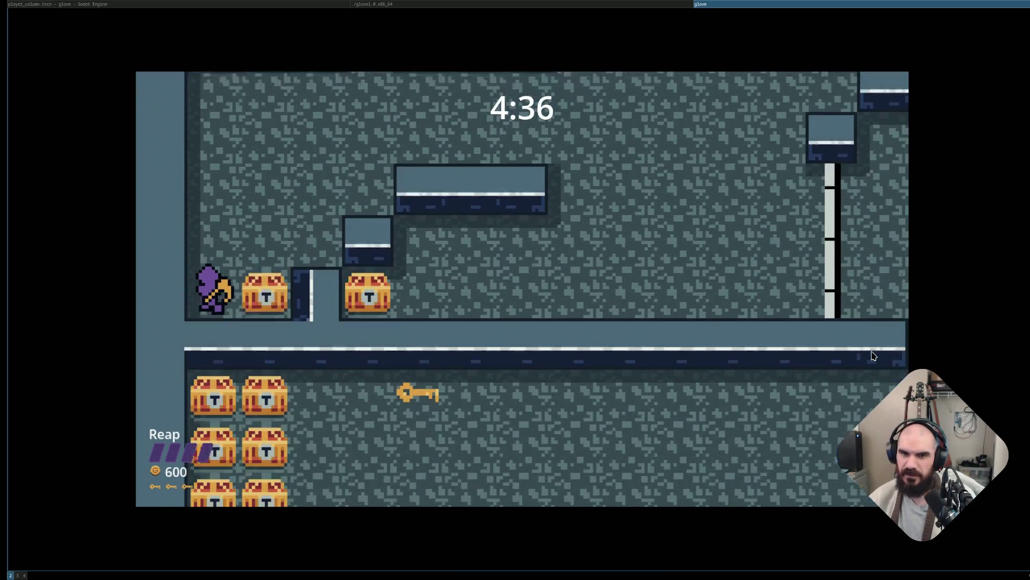
key("Up")
key("Right")
key("Right")
key("Down")
key("Left")
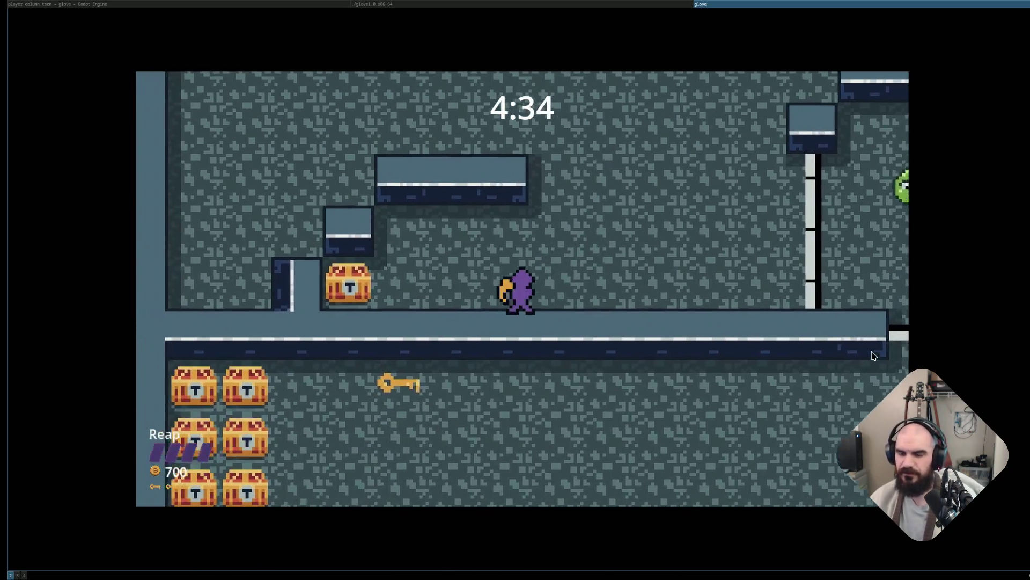
key("Right")
key("Right")
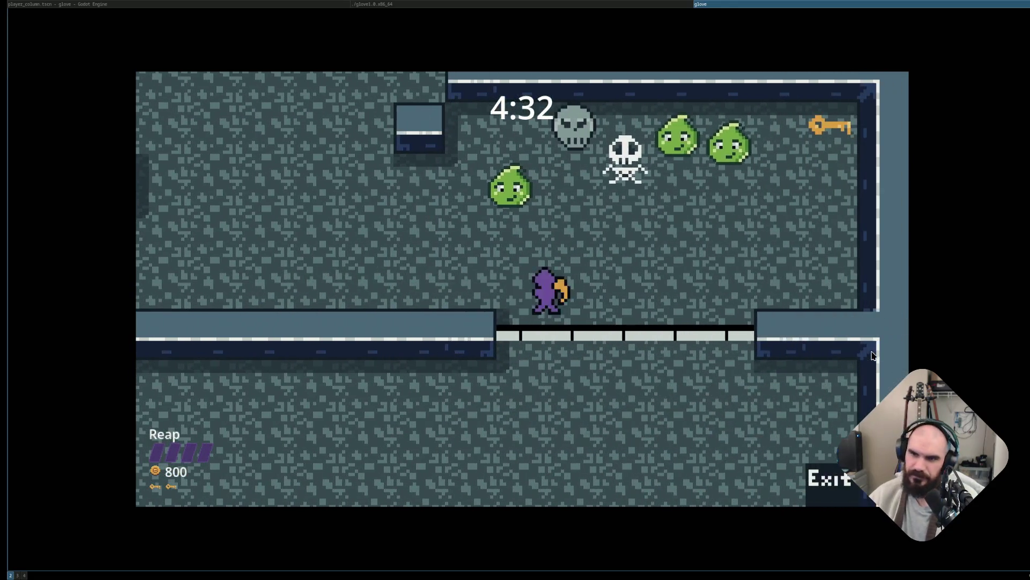
key("Down")
key("Left")
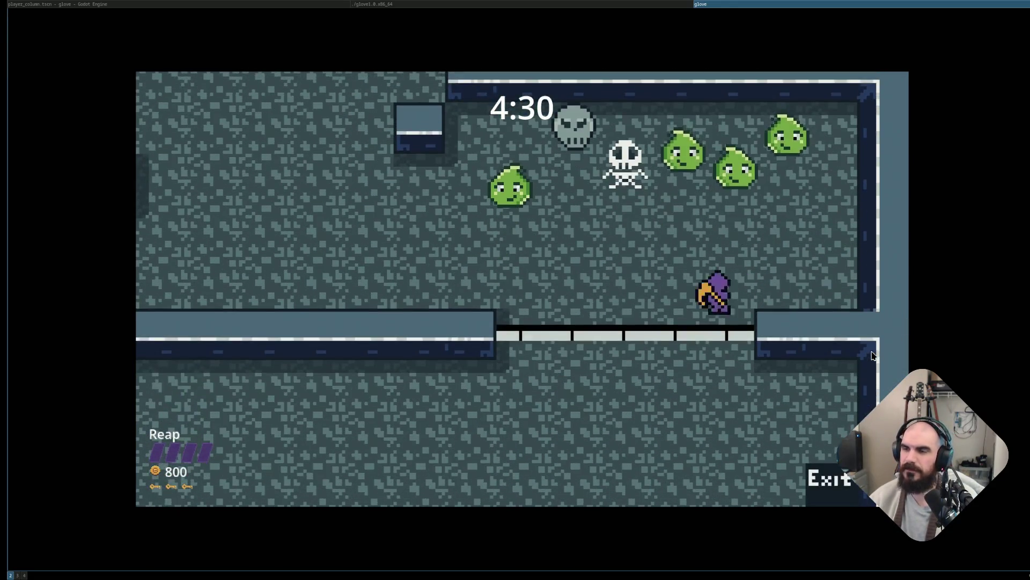
key("Left")
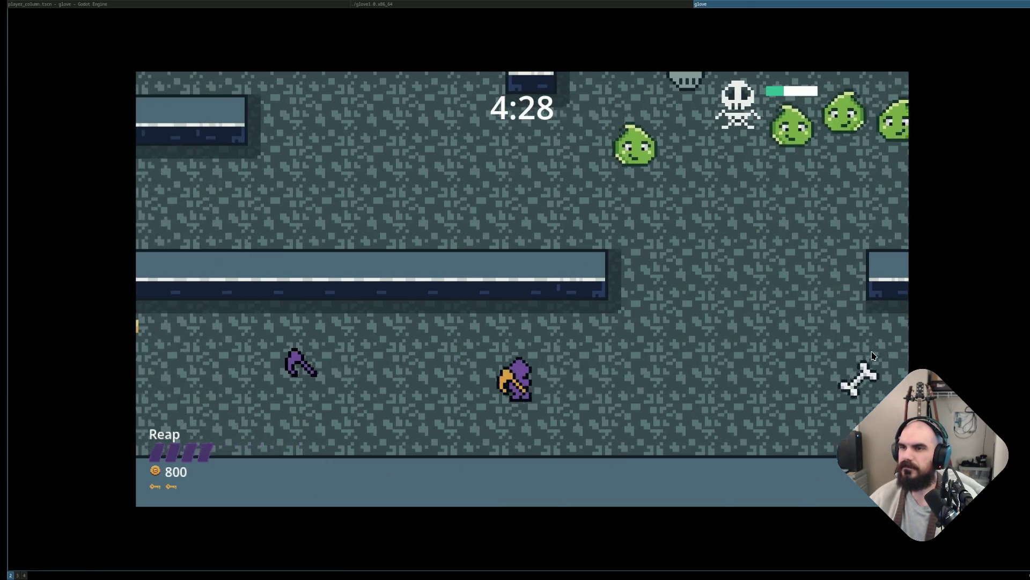
key("Down")
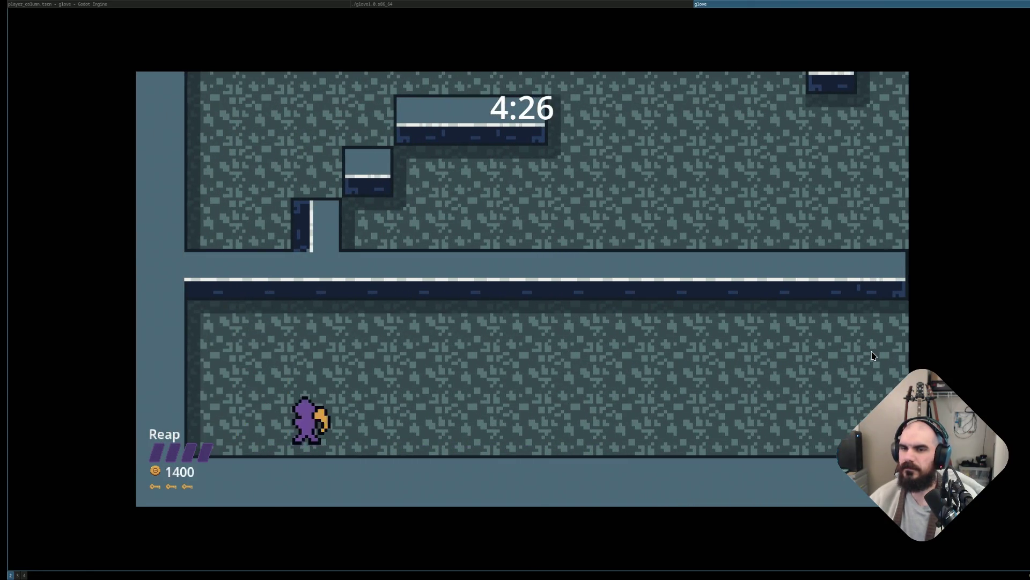
key("Right")
key("Right")
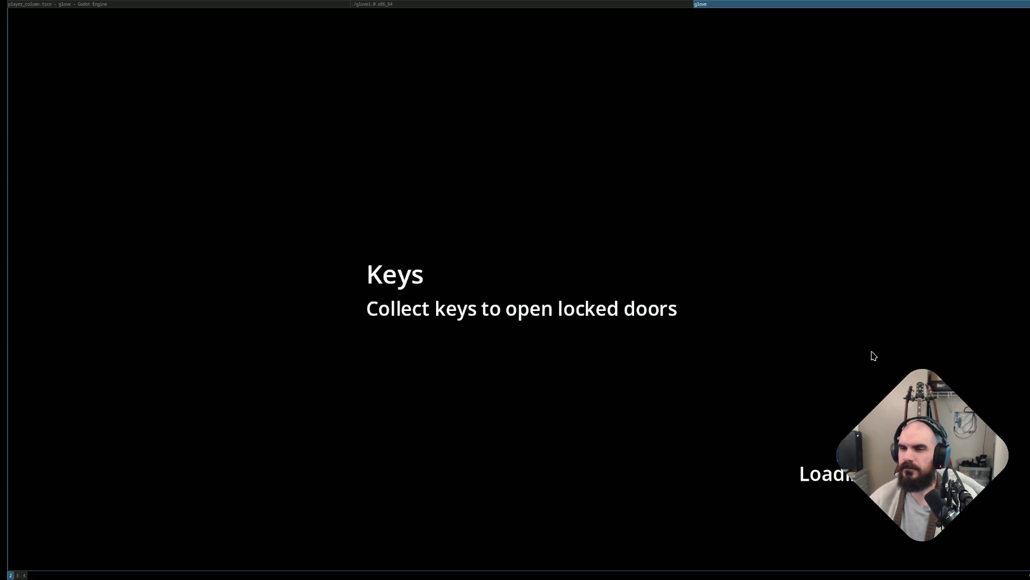
Open another chest, kill the slime and nearby enemies with scythes, then pause at 1600 coins.
key("Right")
key("Up")
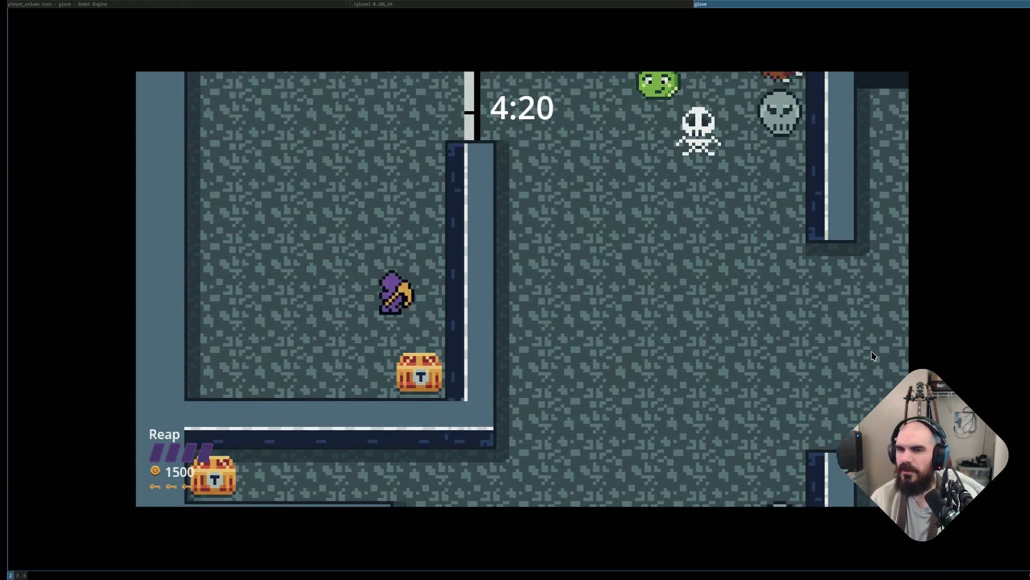
key("Left")
key("Up")
key("Right")
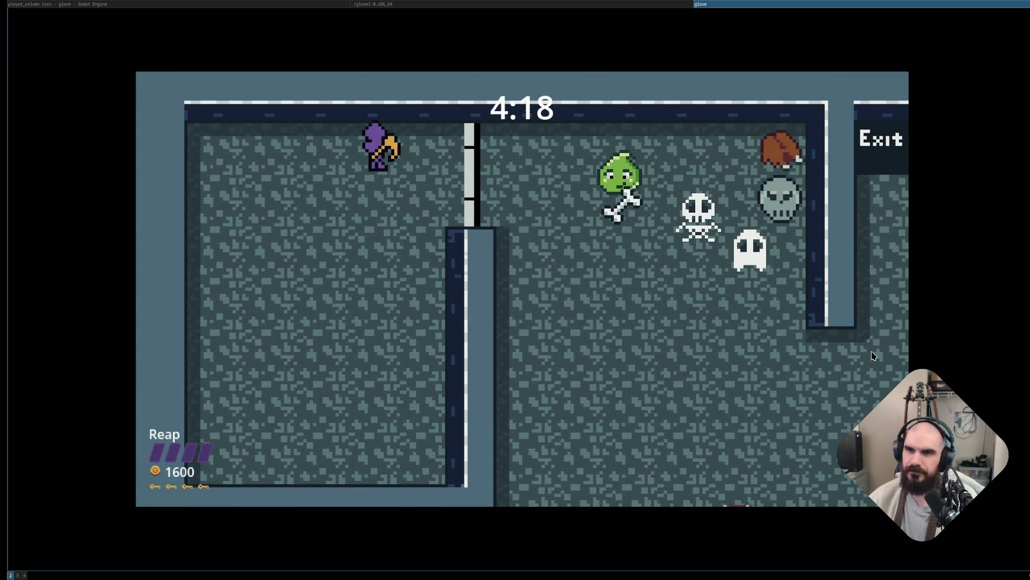
key("Down")
key("Up")
key("Left")
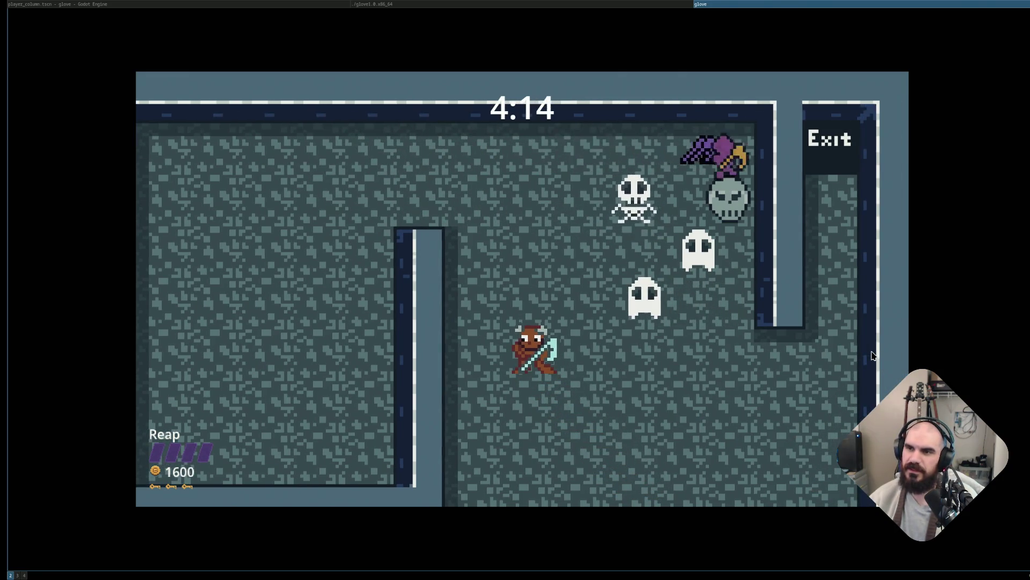
key("Left")
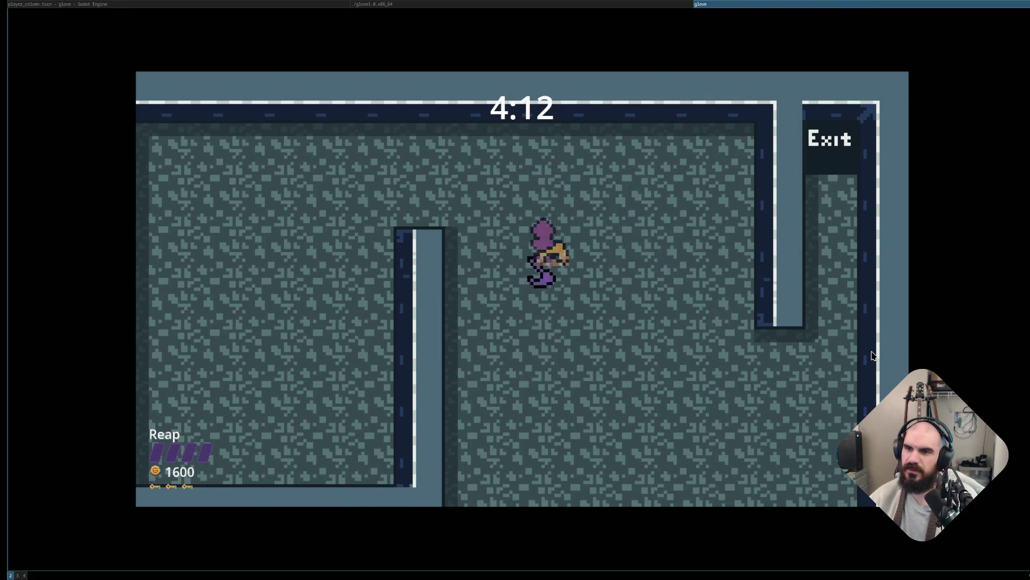
key("Up")
key("Escape")
View the Controls screen from the pause menu, then resume play.
key("Down")
key("Down")
key("Down")
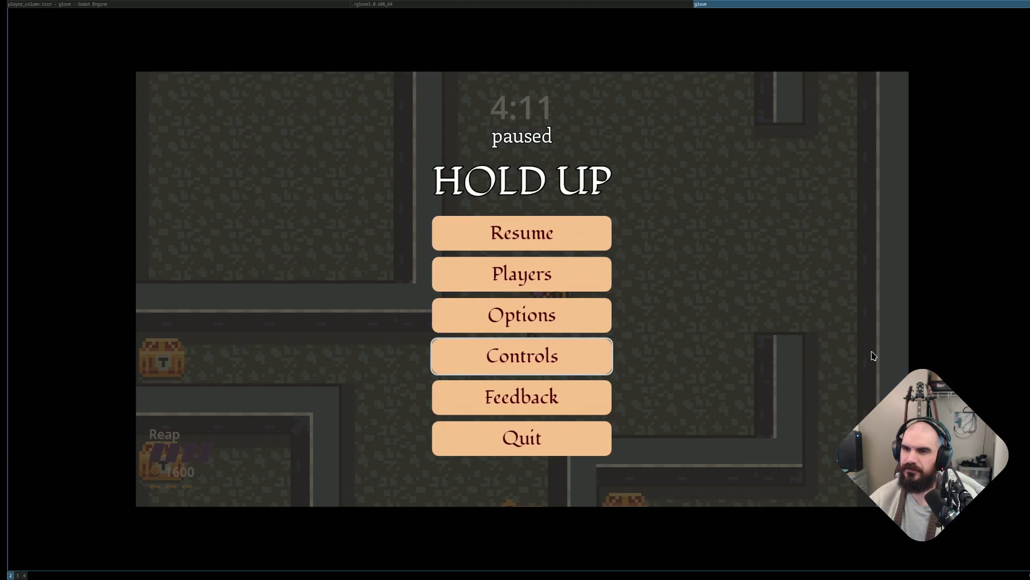
key("Return")
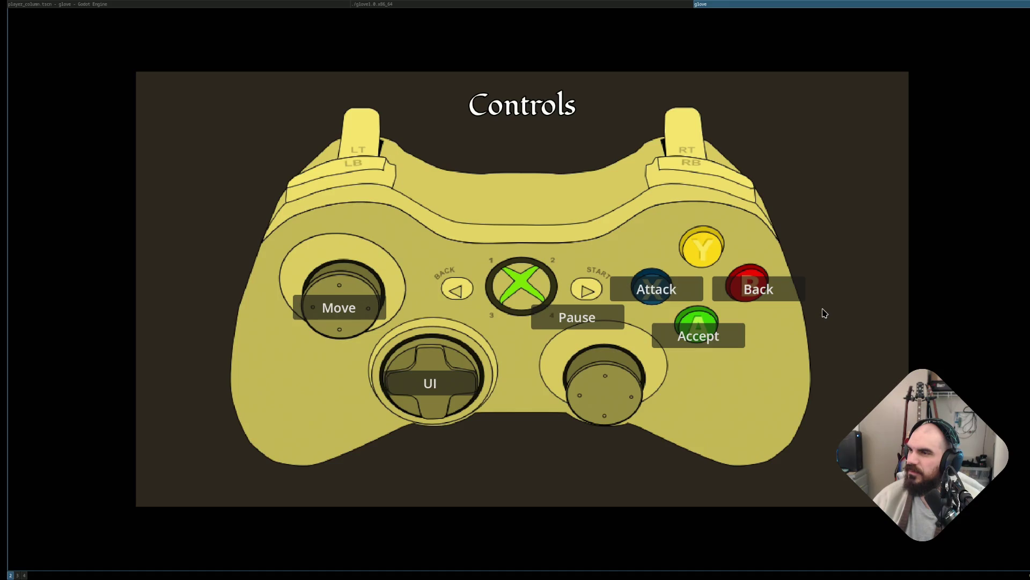
key("Escape")
key("Escape")
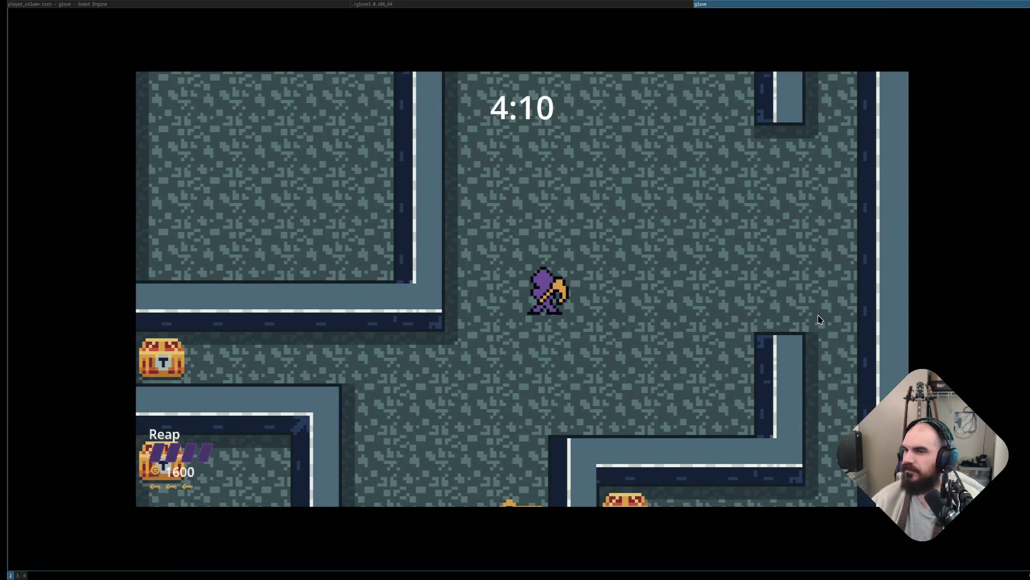
Pick up the treasure chest to the left and the key below it.
key("Left")
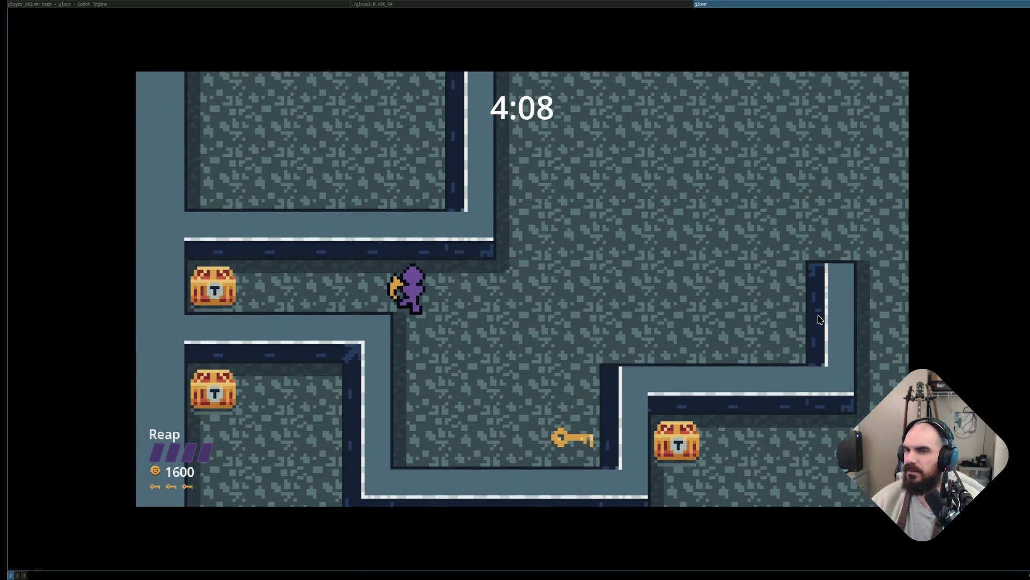
key("Right")
key("Right")
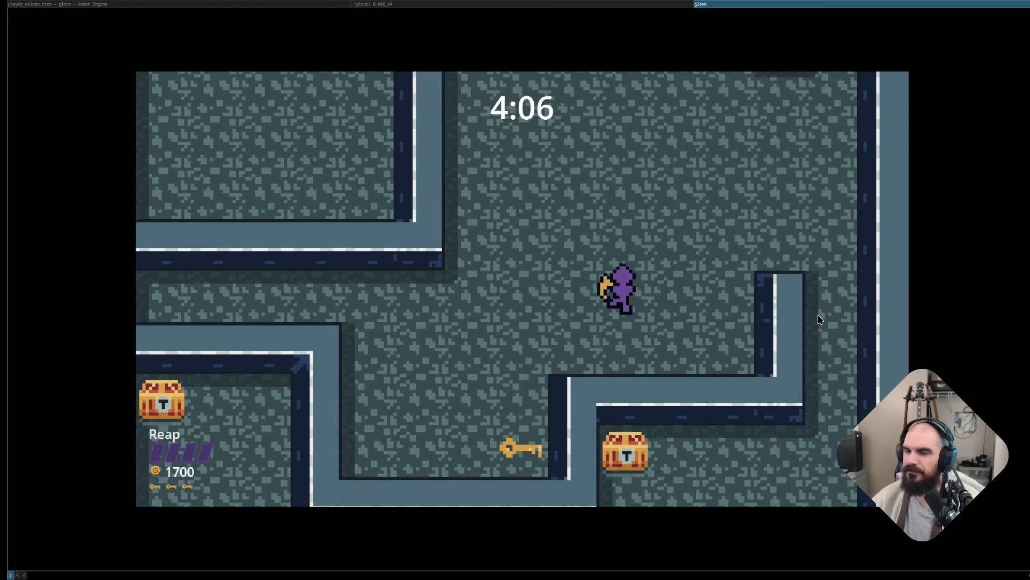
key("Left")
key("Down")
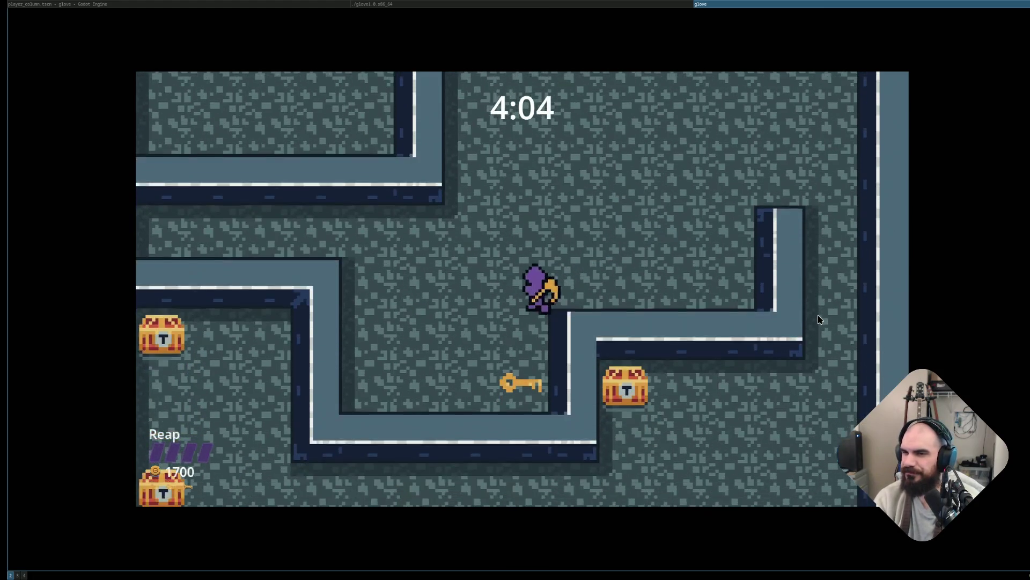
key("Up")
key("Right")
key("Right")
Collect the chests along the bottom corridor until gold reads 2000, then pause.
key("Down")
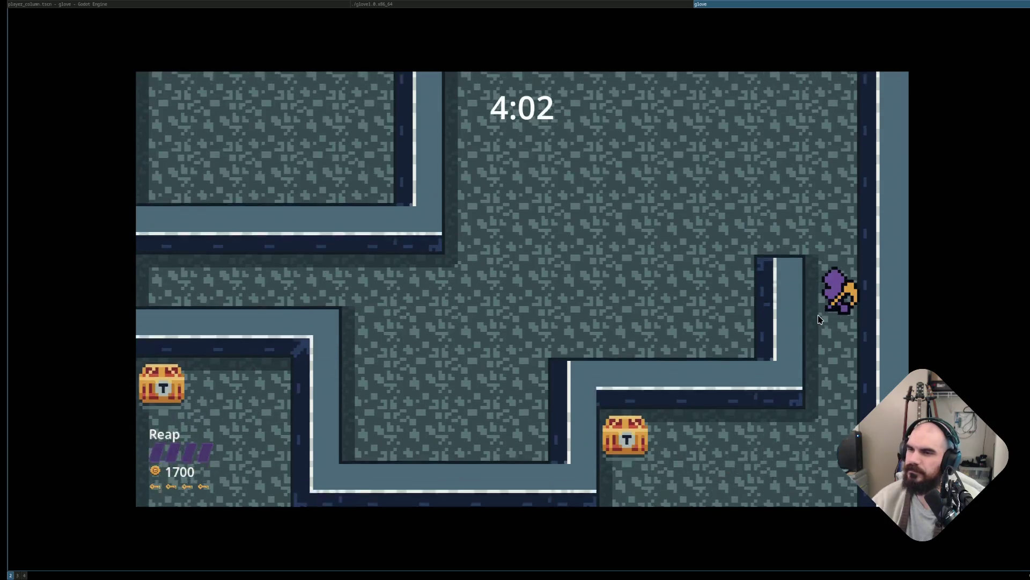
key("Left")
key("Down")
key("Left")
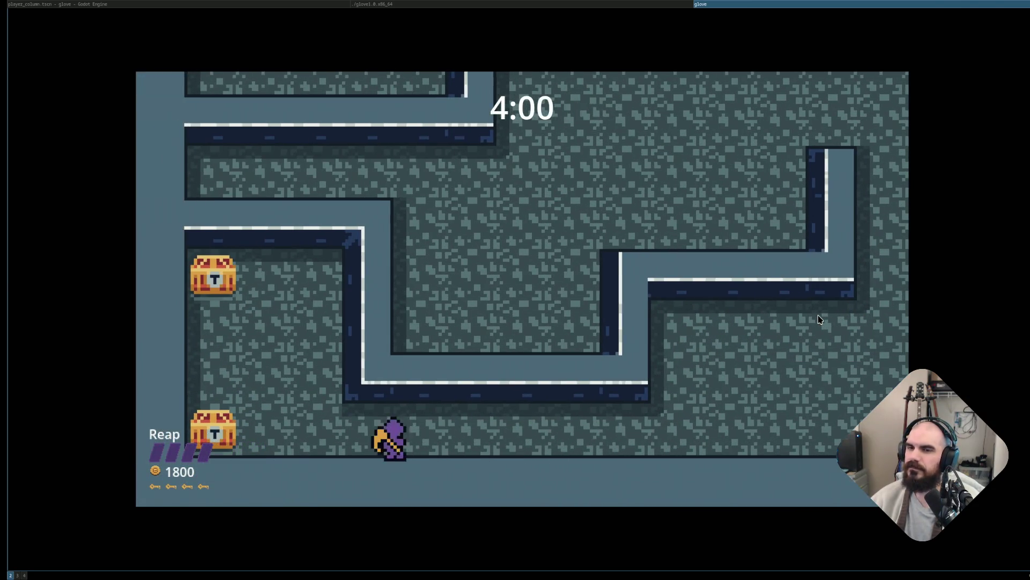
key("Up")
key("Down")
key("Right")
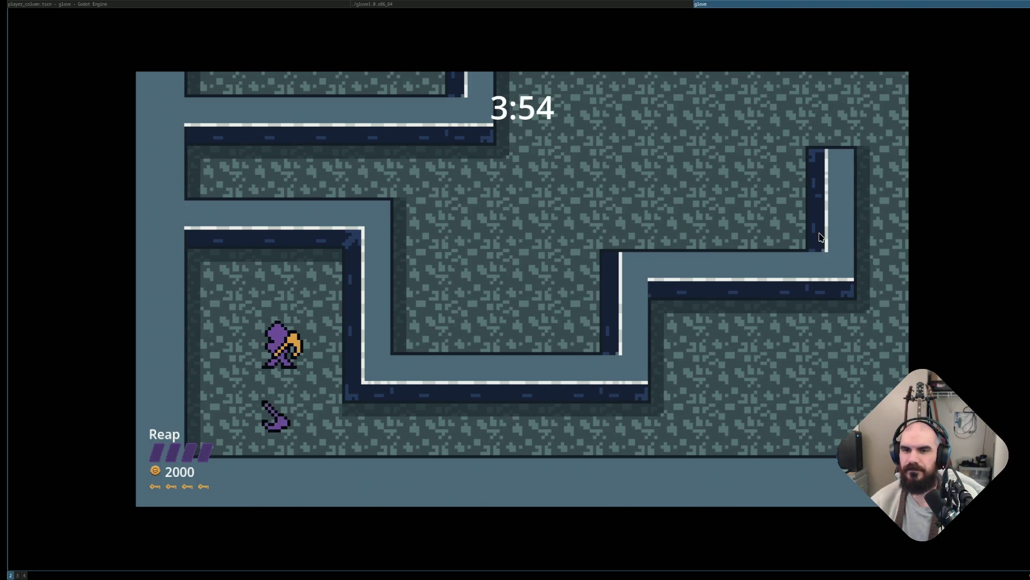
key("Left")
key("Escape")
Quit the game from the pause menu and clear the terminal of its log.
key("Down")
key("Down")
key("Down")
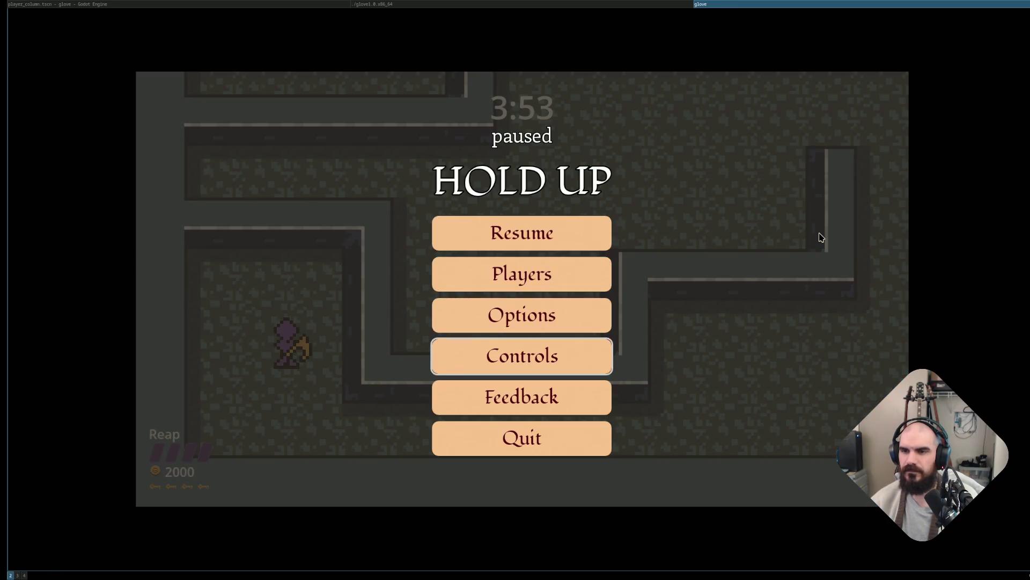
key("Return")
type("clea")
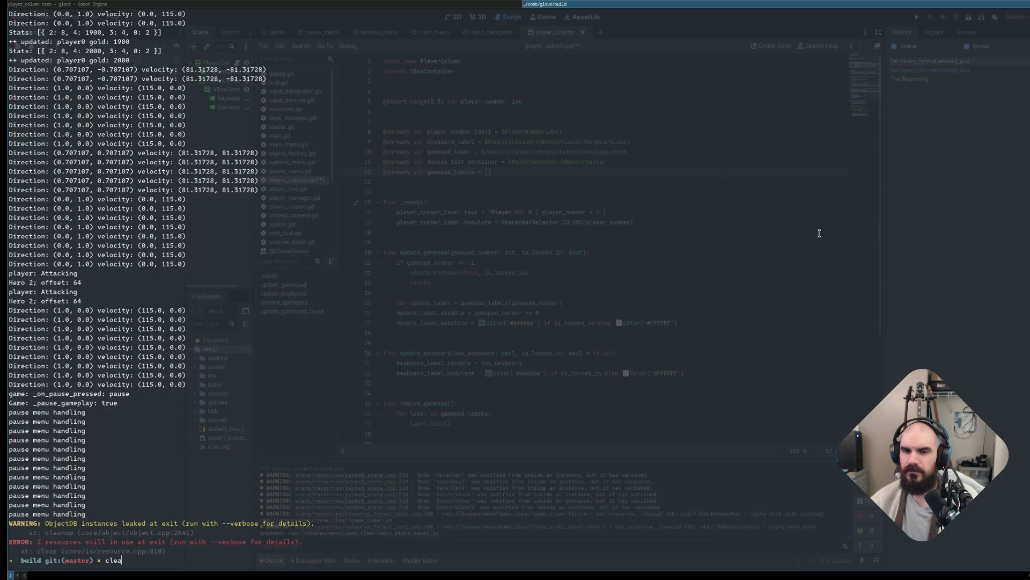
type("r")
key("Return")
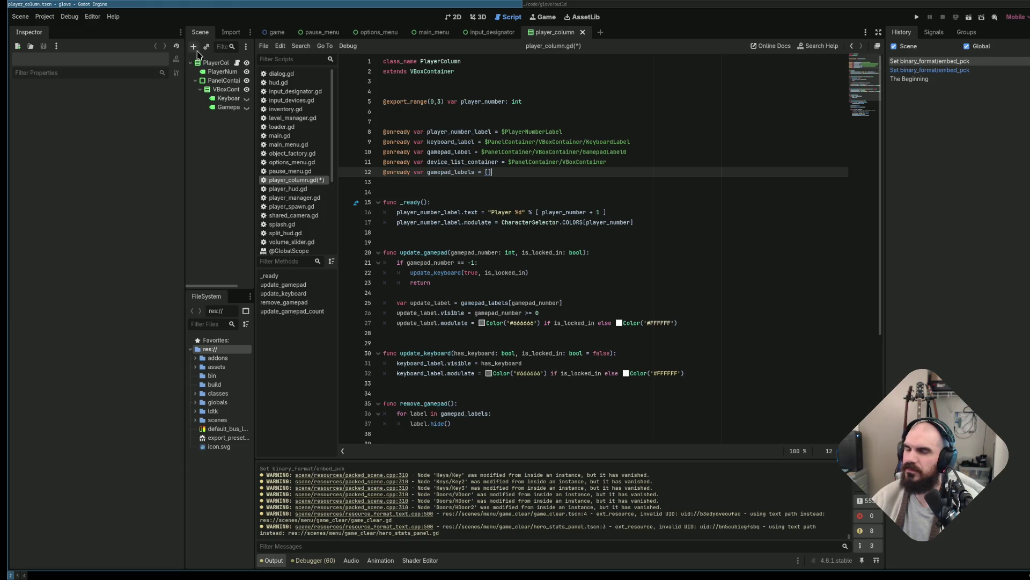
In the game scene, select the Game root node, tick Y Sort Enabled under Ordering, and save.
left_click(278, 34)
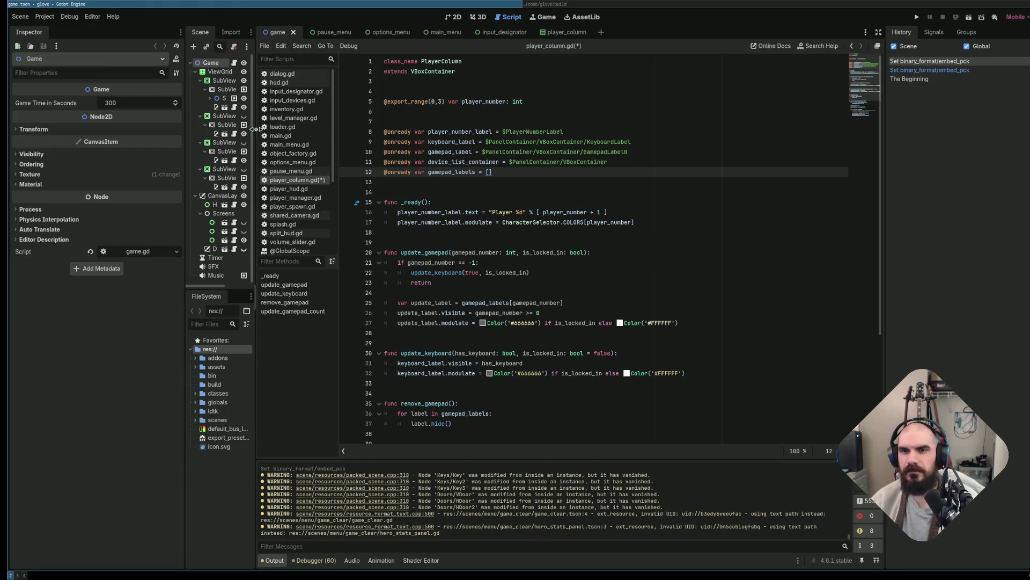
left_click_drag(255, 129, 339, 128)
left_click(245, 70)
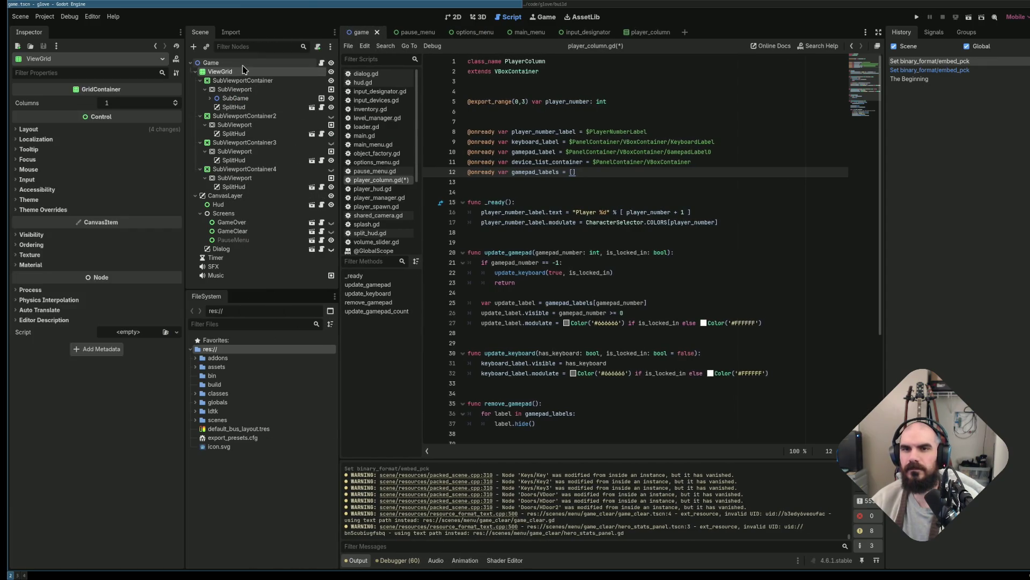
left_click(243, 65)
right_click(243, 65)
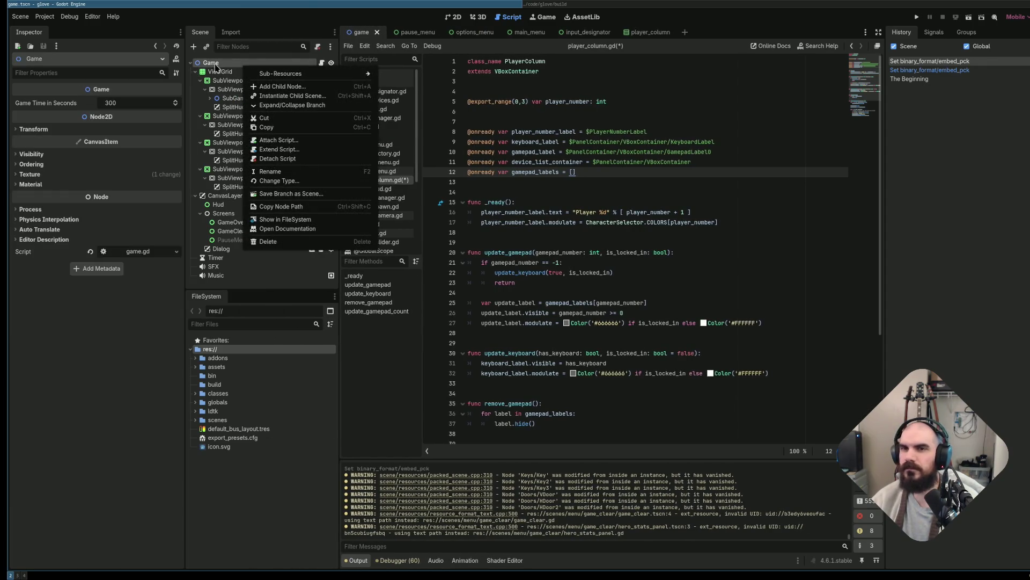
key("Escape")
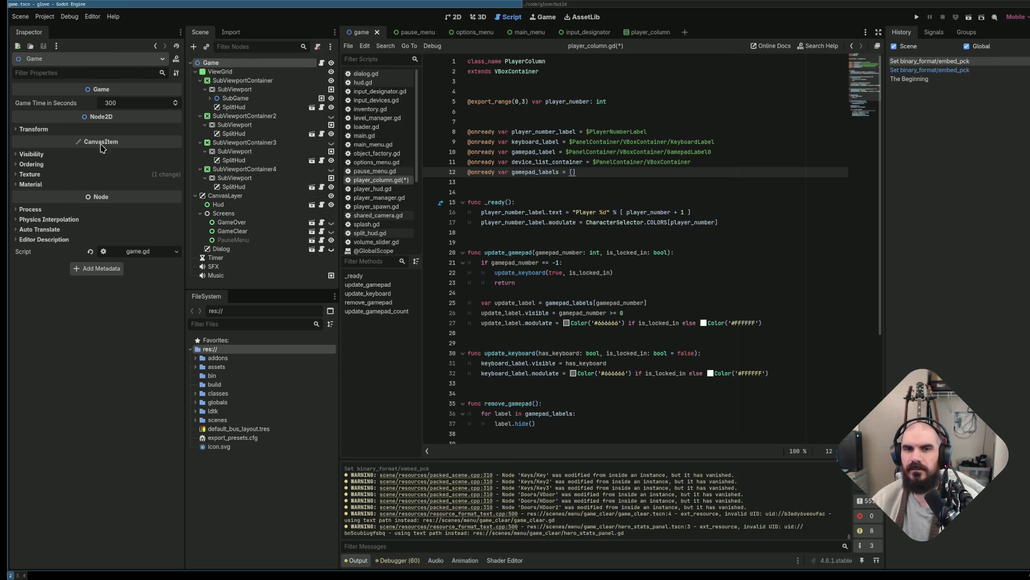
type("y")
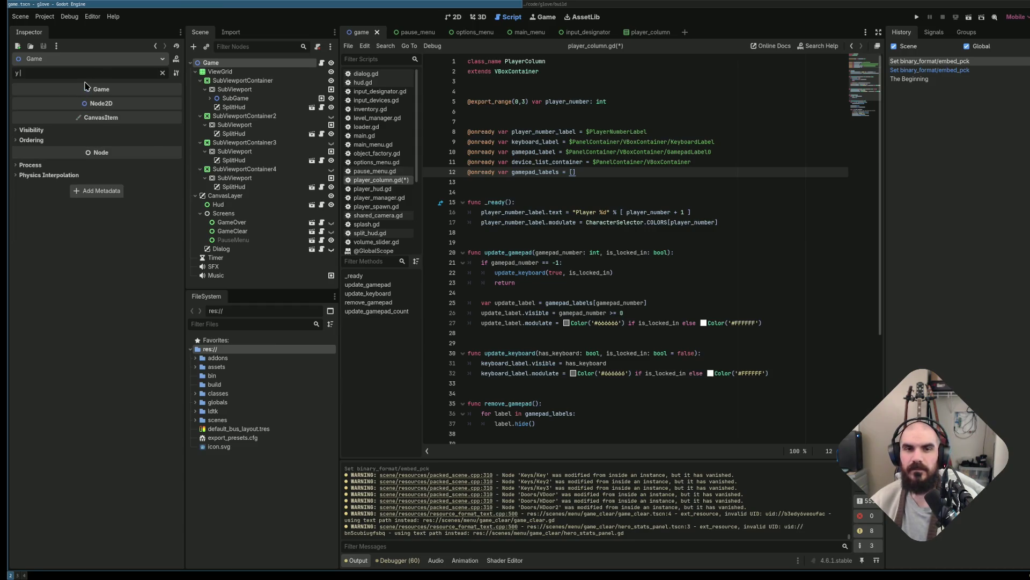
type(" sort")
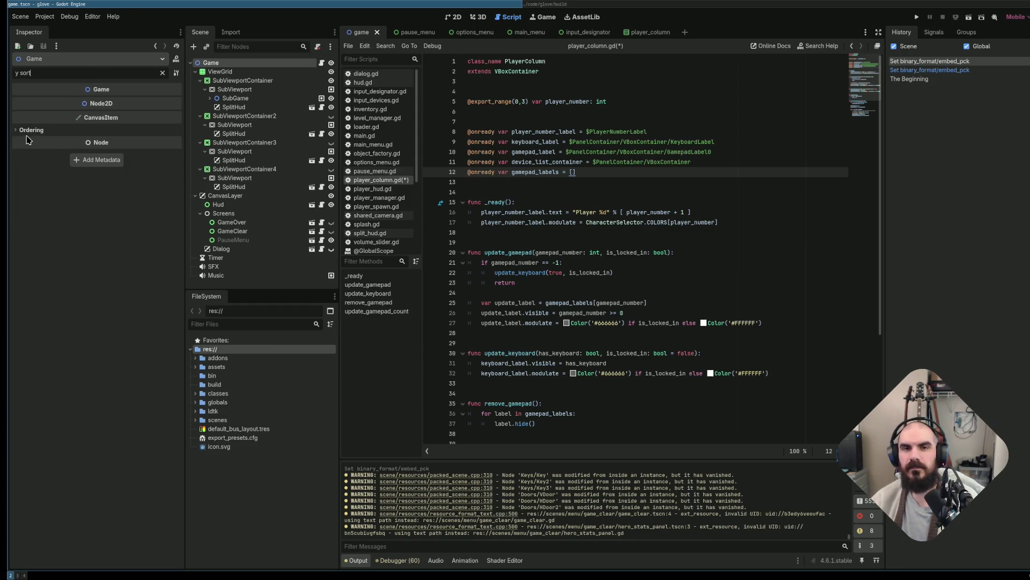
left_click(26, 130)
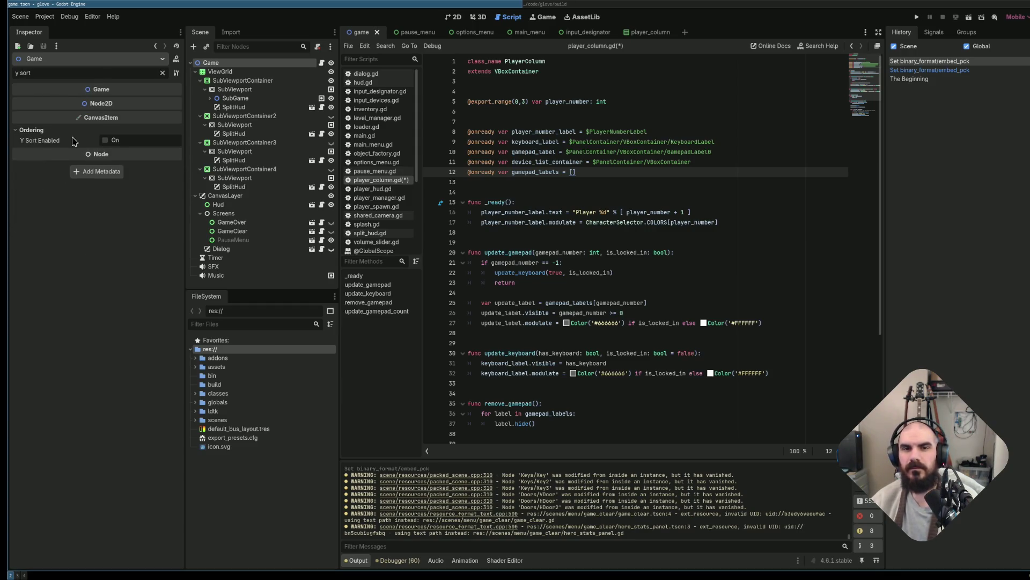
left_click(105, 141)
key("ctrl+s")
Edit line 11 of the player_column.gd script and save it.
left_click(487, 164)
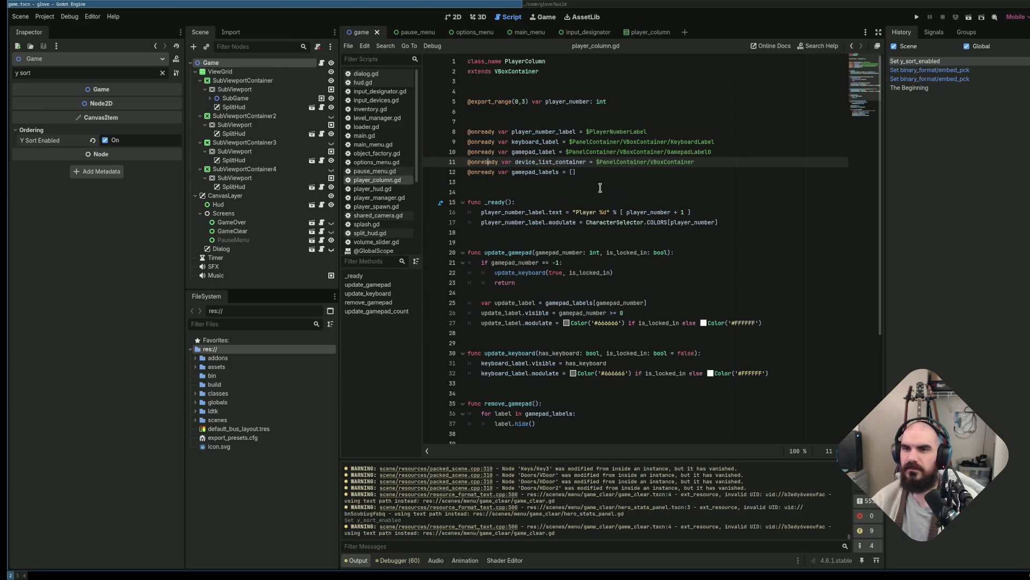
type("b")
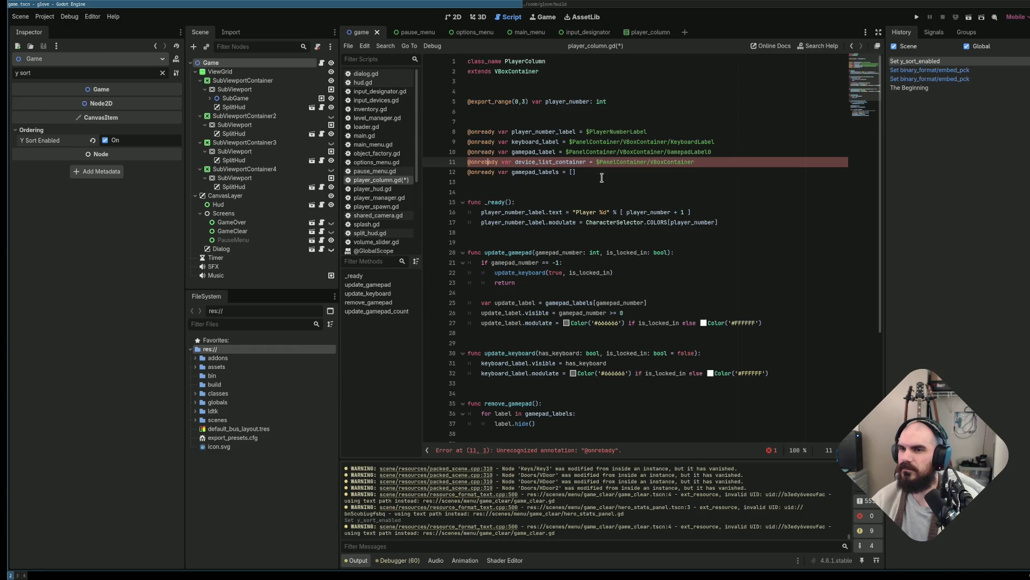
key("ctrl+s")
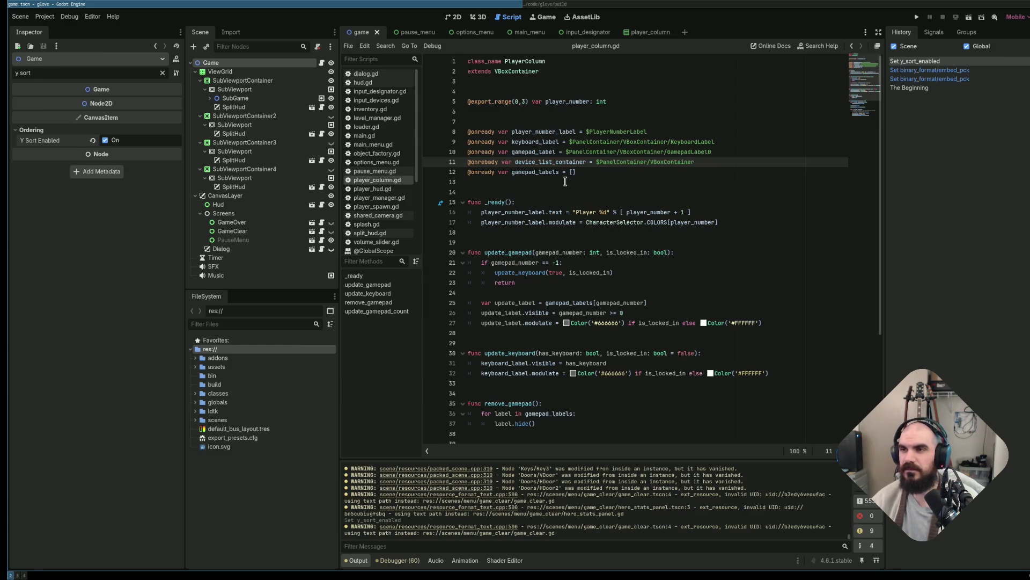
type("b")
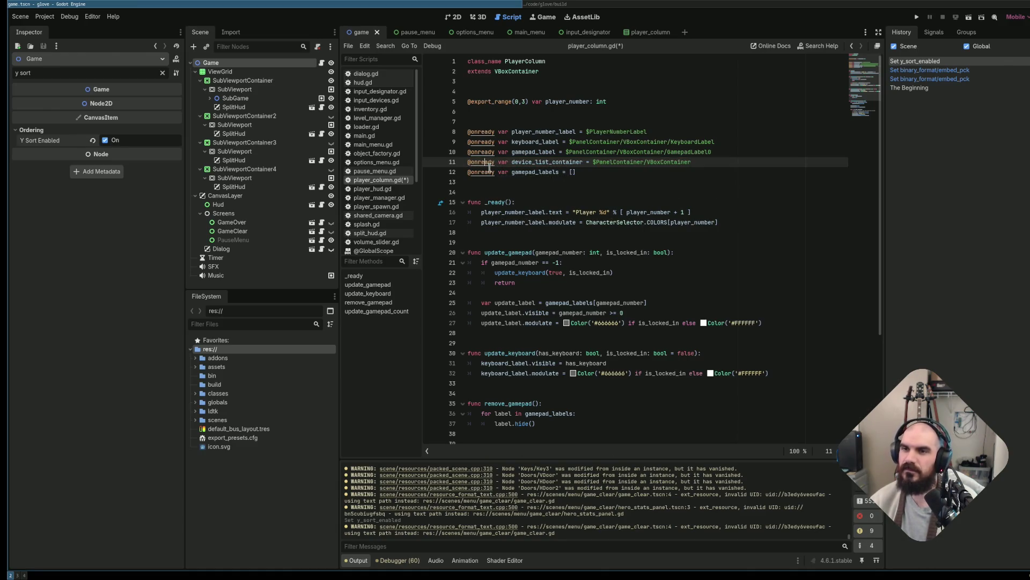
Run the project with F5, start as the Elf, and grab the key and first chest.
key("F5")
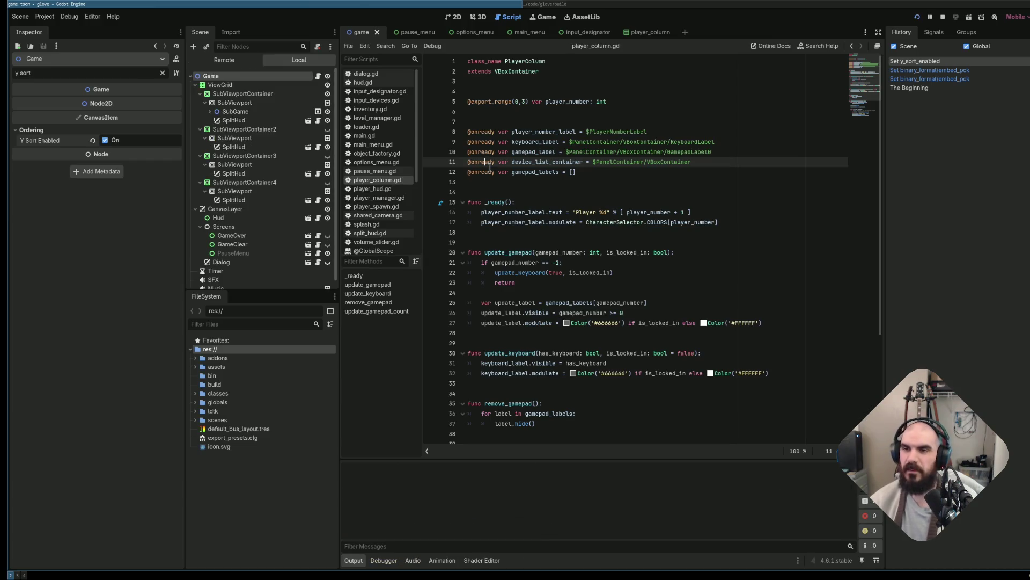
key("Return")
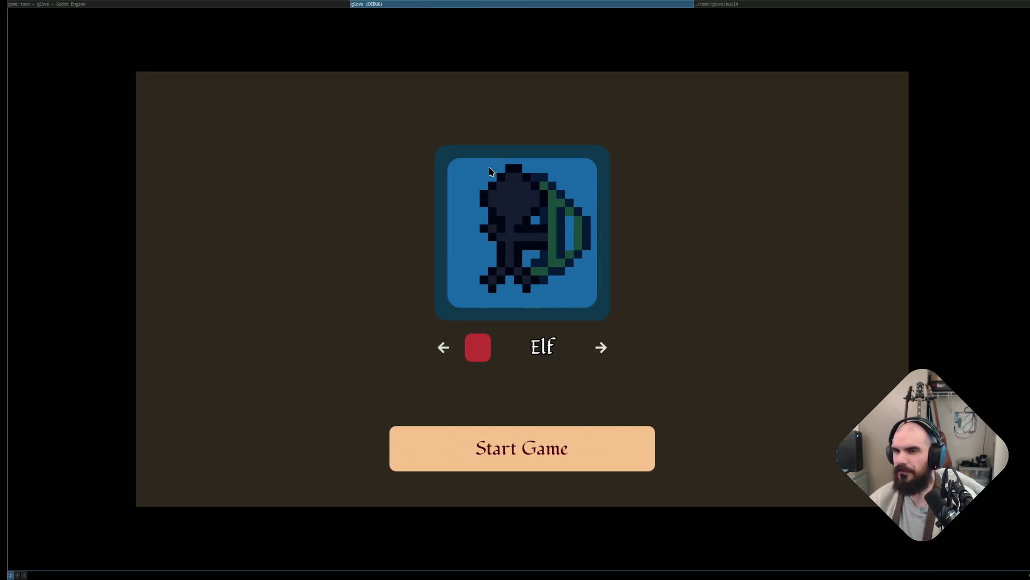
key("Return")
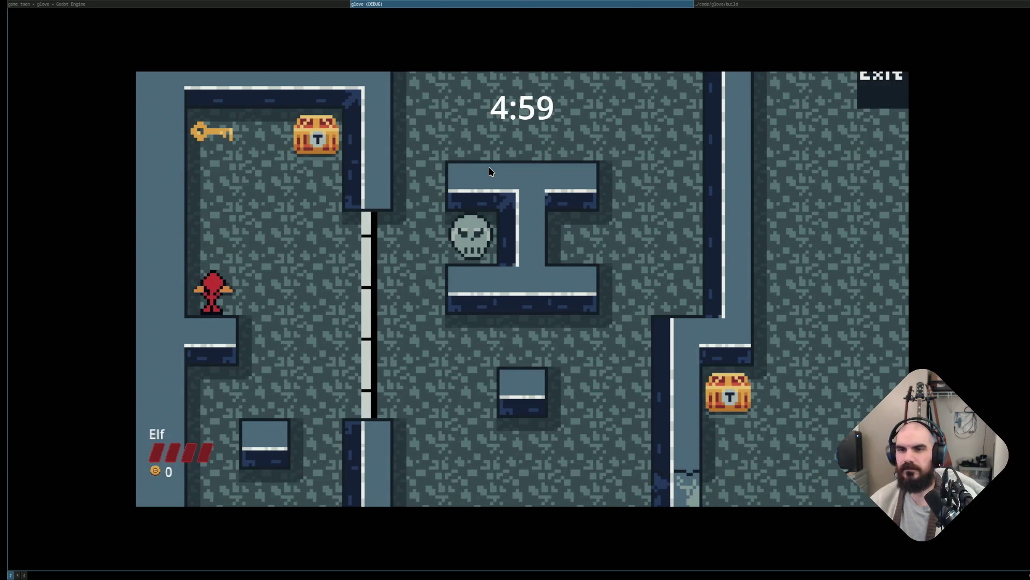
key("Up")
key("Right")
key("Down")
key("Right")
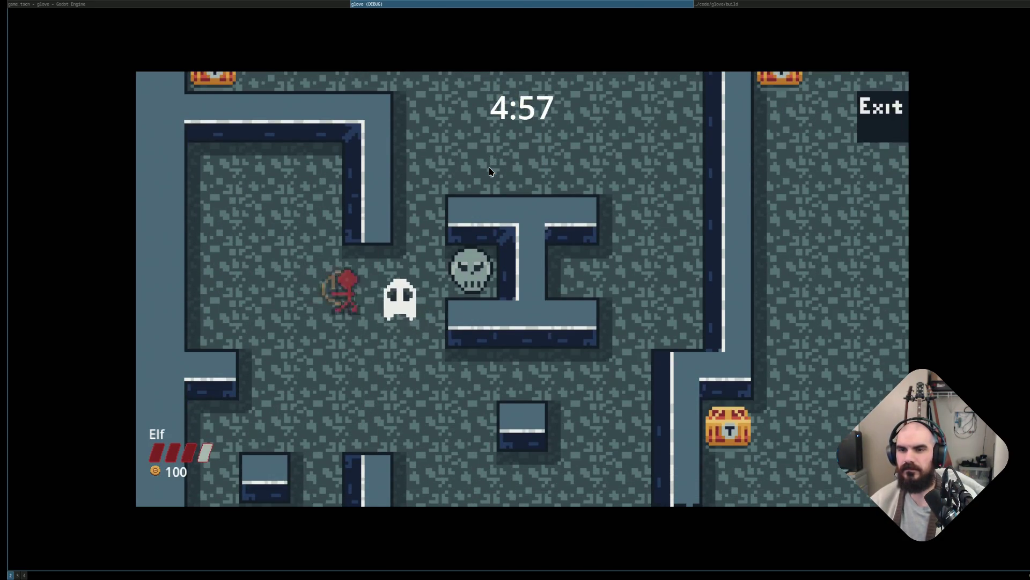
key("Left")
key("Down")
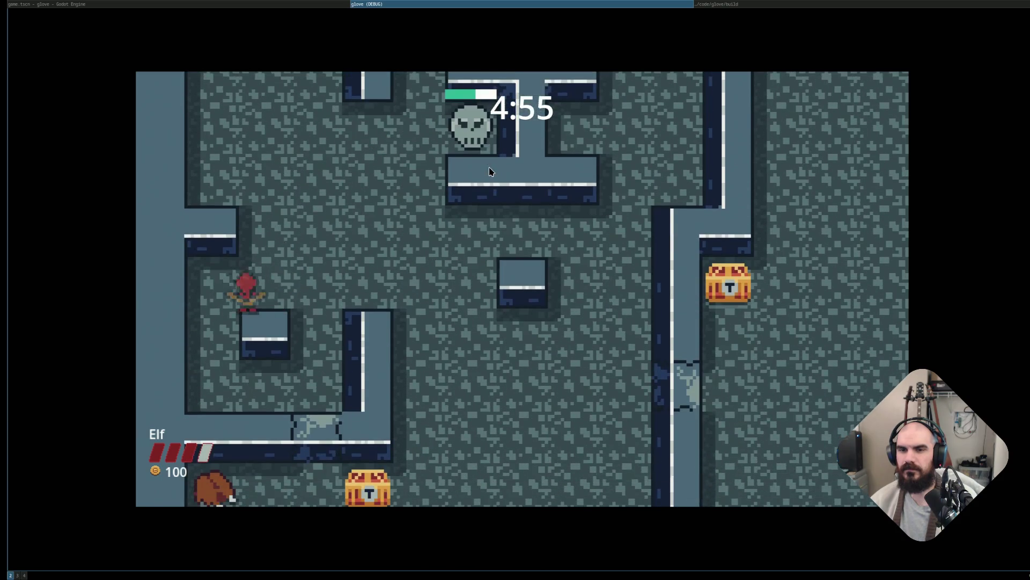
Shoot the enemies, collect gold and a key, and reach the Exit to the next level.
key("Down")
key("Right")
key("Down")
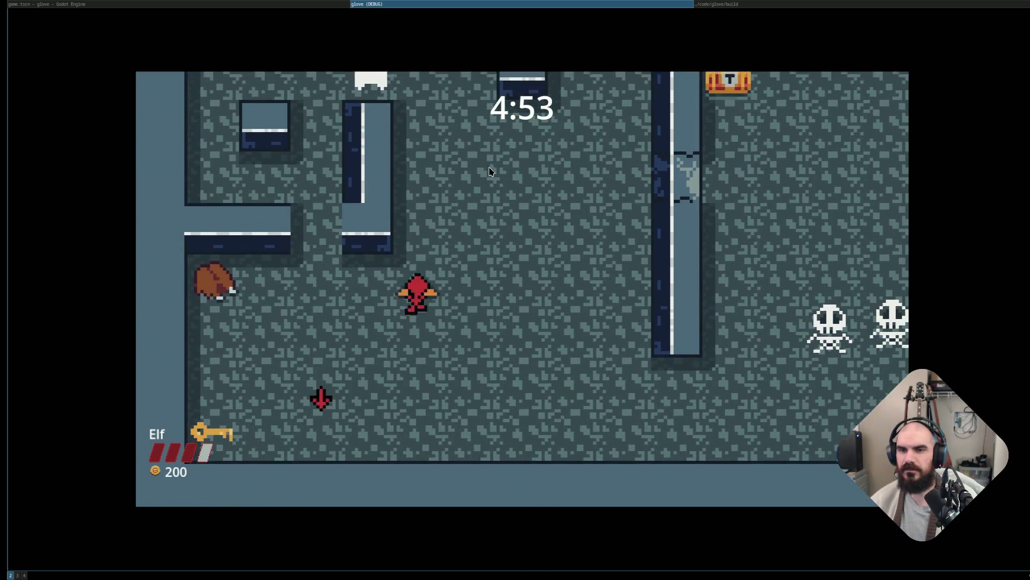
key("Left")
key("Down")
key("Right")
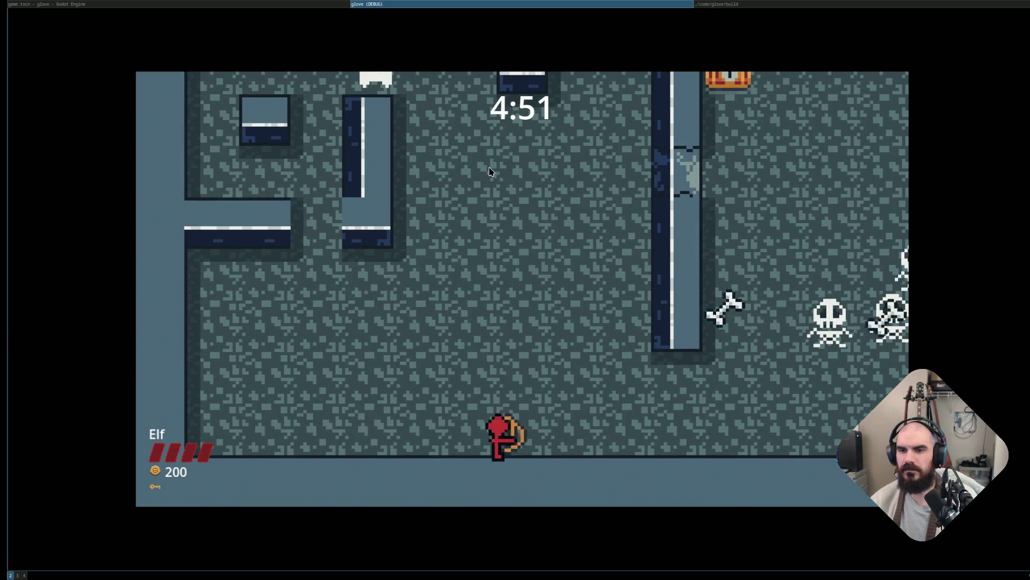
key("Right")
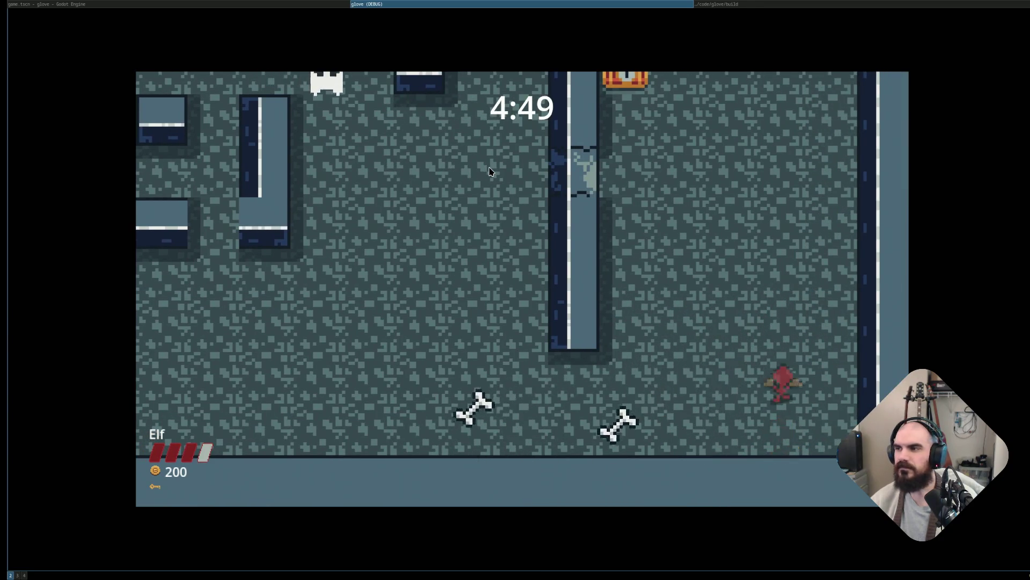
key("Up")
key("Left")
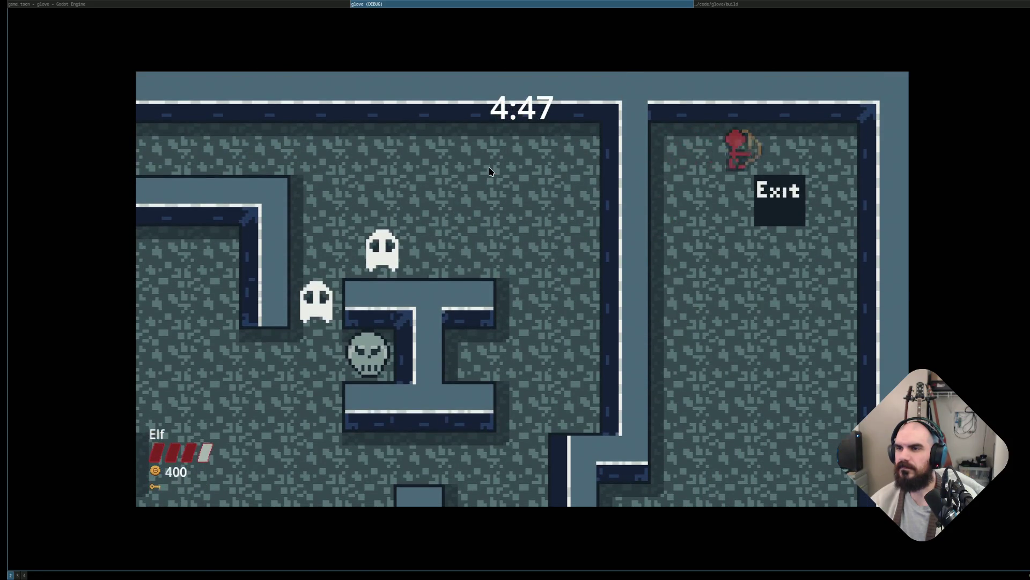
key("Down")
key("Down")
On the next level, destroy the skull, grab the key and reach the chest.
key("Right")
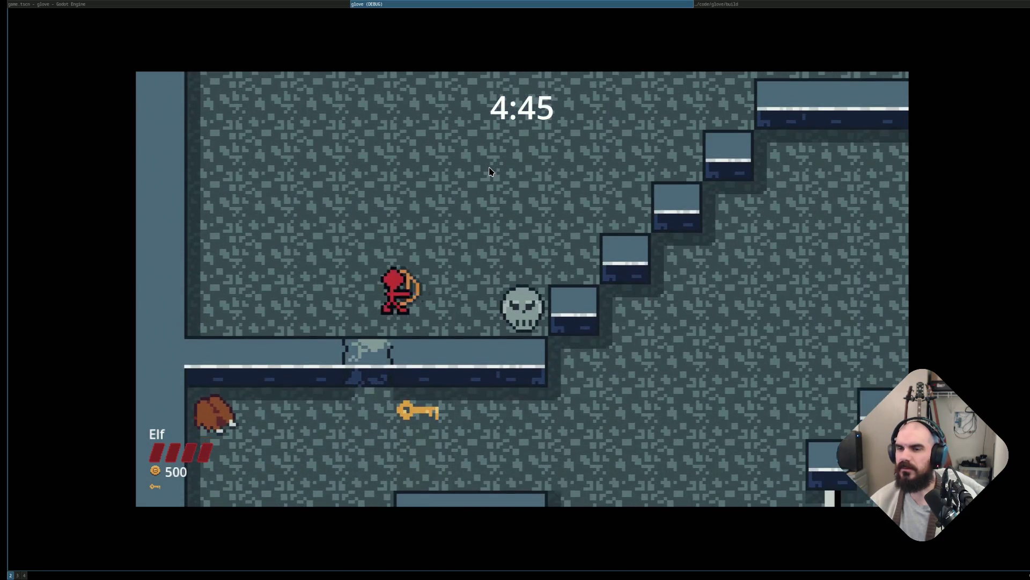
key("Left")
key("Up")
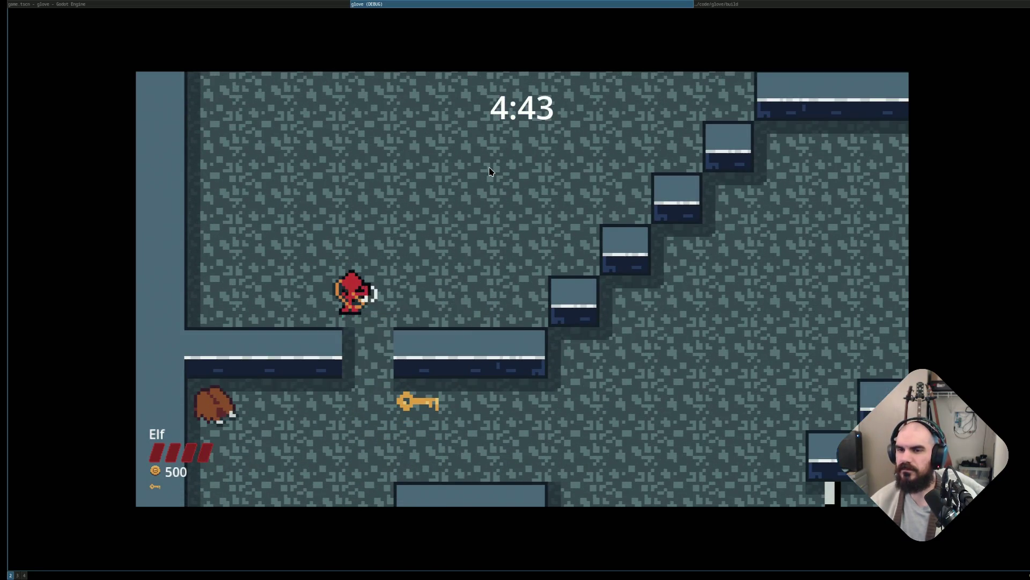
key("Down")
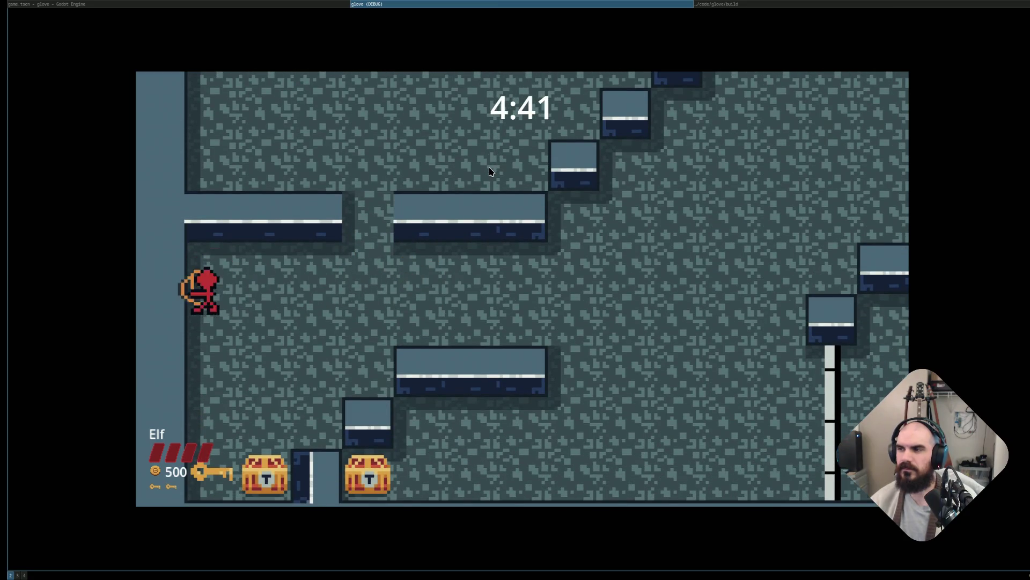
key("Down")
key("Up")
key("Right")
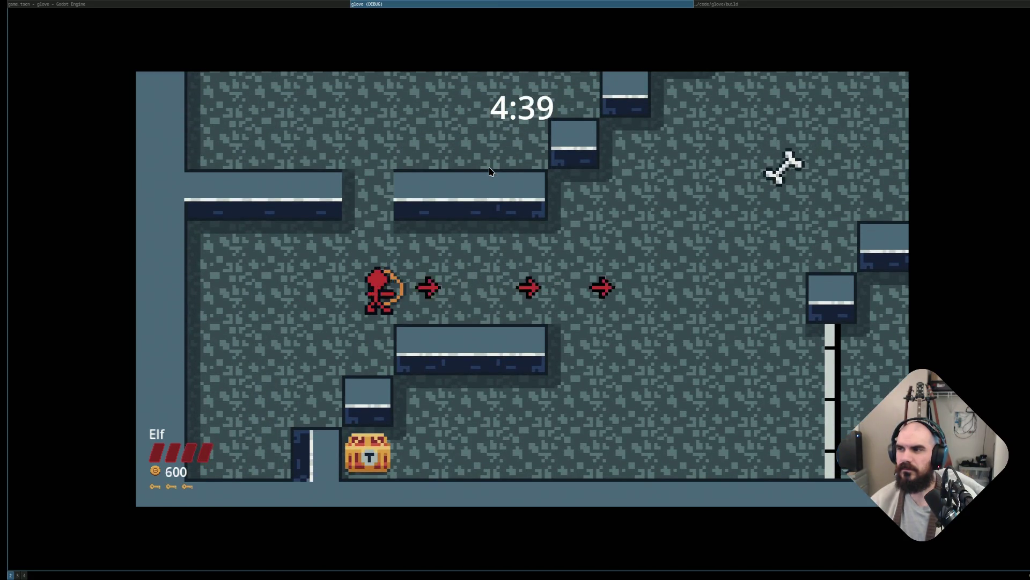
key("Down")
key("Left")
key("Right")
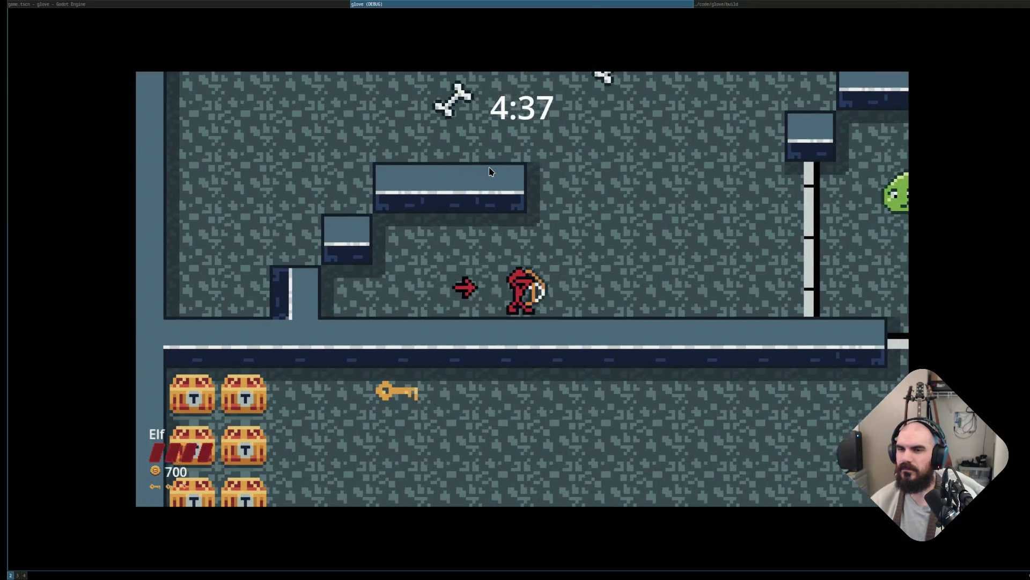
Go through the locked door, open the left chests to reach 1300 gold, then stop the game.
key("Up")
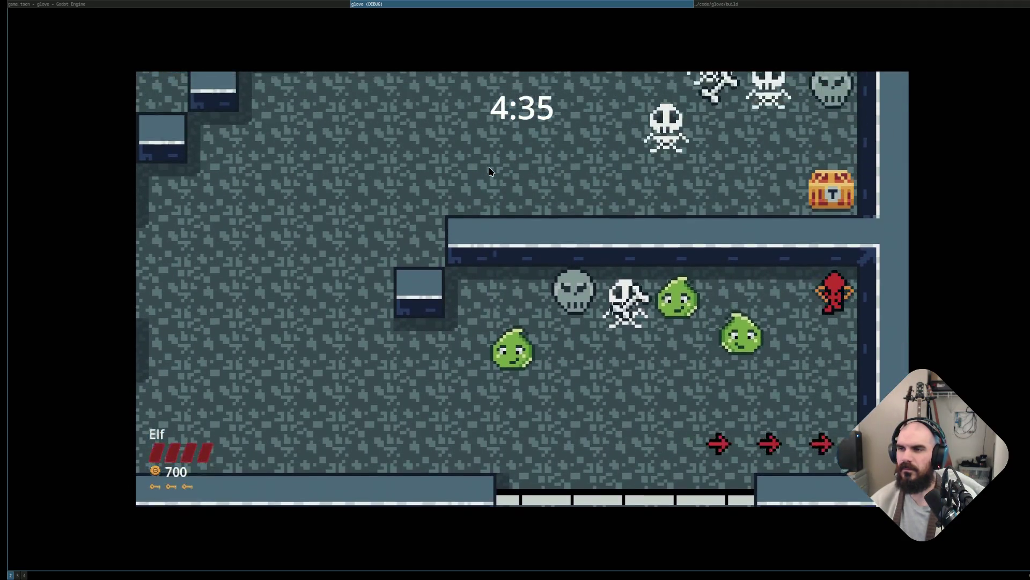
key("Down")
key("Left")
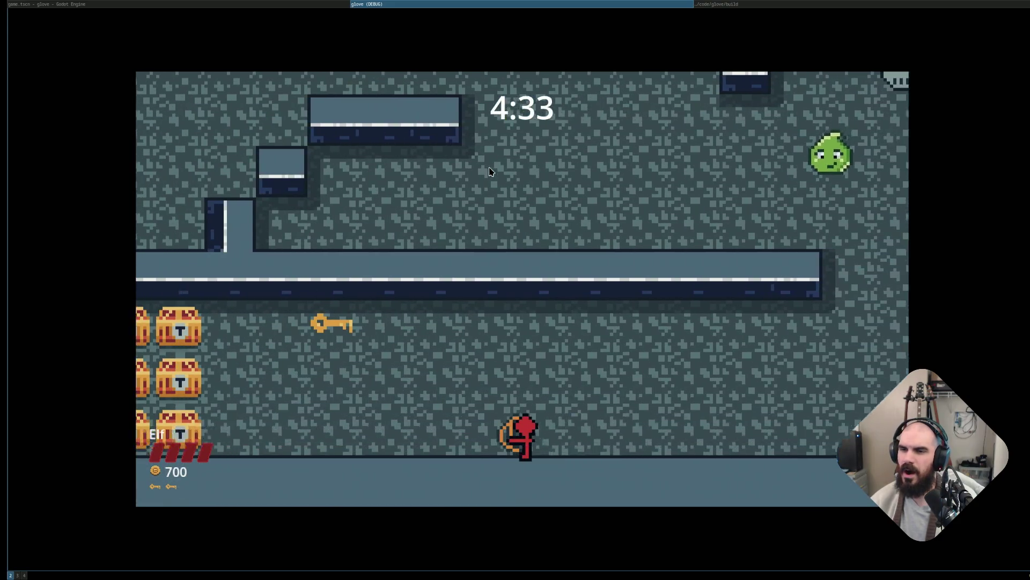
key("Left")
key("Up")
key("Right")
key("Down")
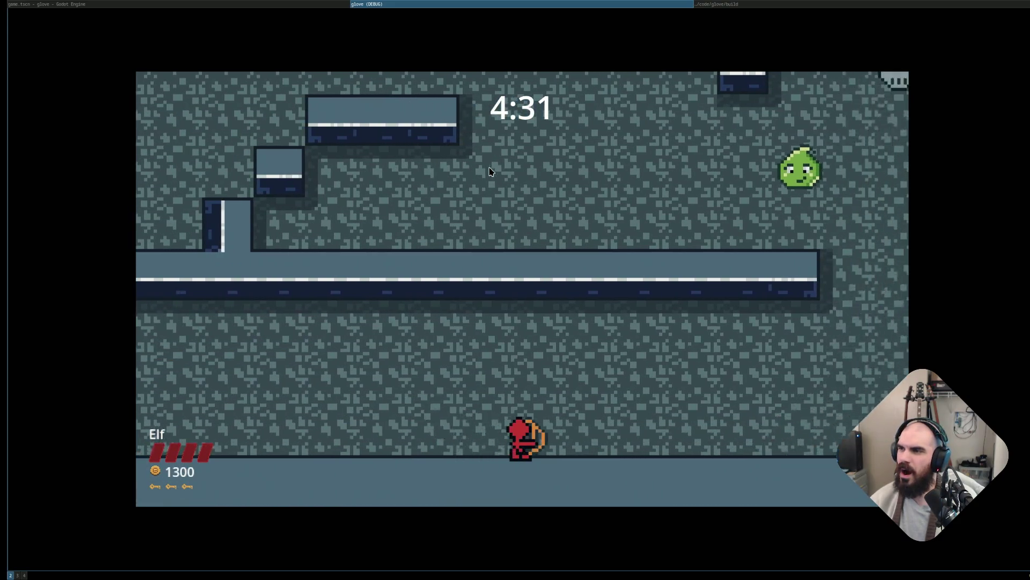
key("Right")
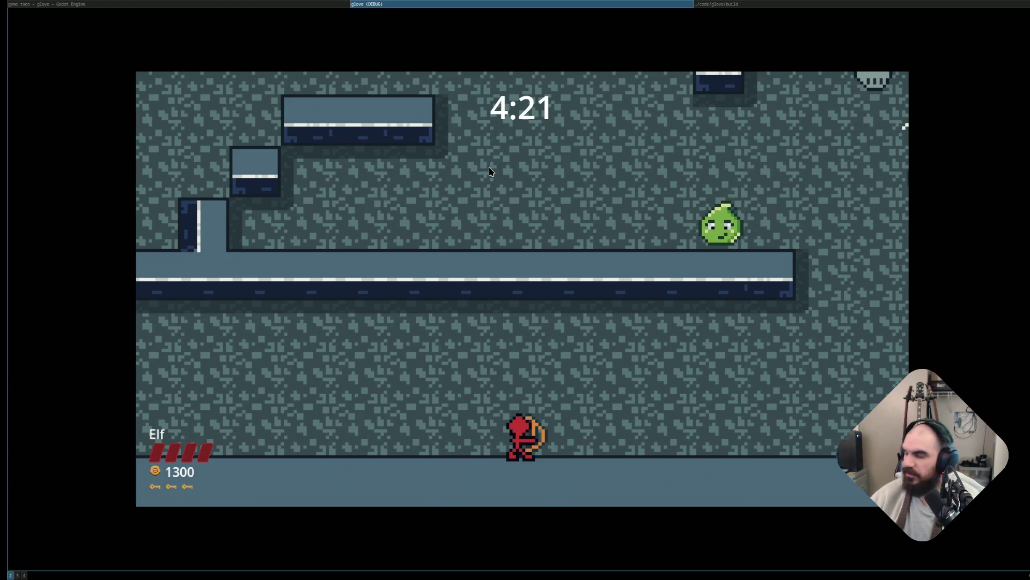
key("super+shift+q")
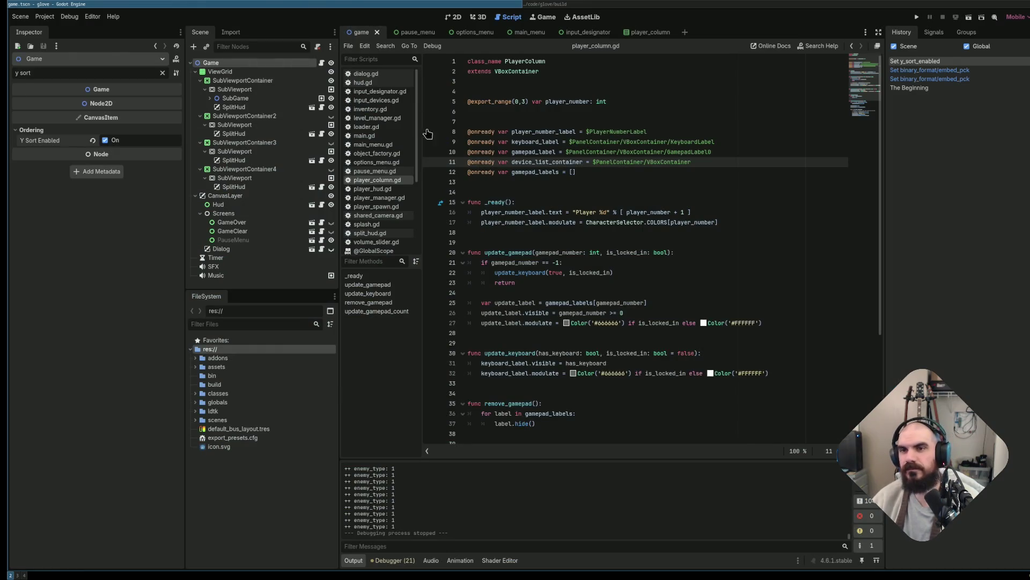
Undo the stray line-11 edit, disable Y Sort on the Game node, and save.
type("by")
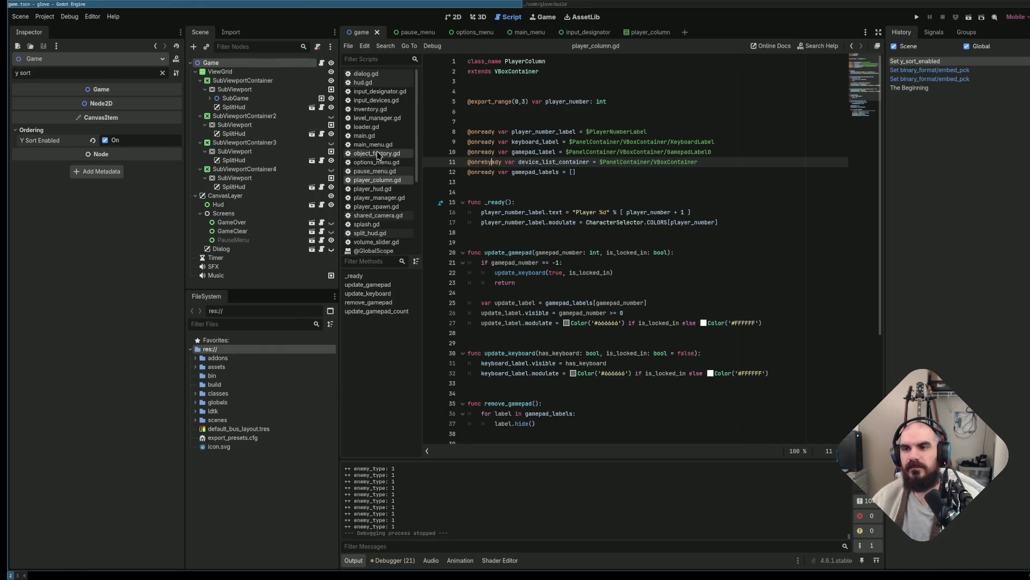
key("BackSpace")
key("BackSpace")
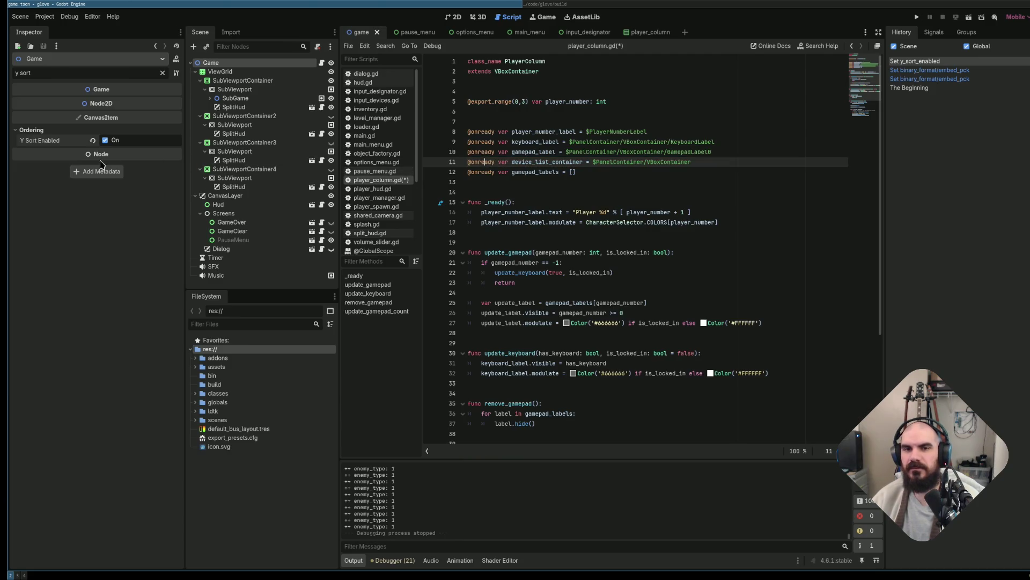
left_click(105, 140)
key("ctrl+s")
left_click(497, 171)
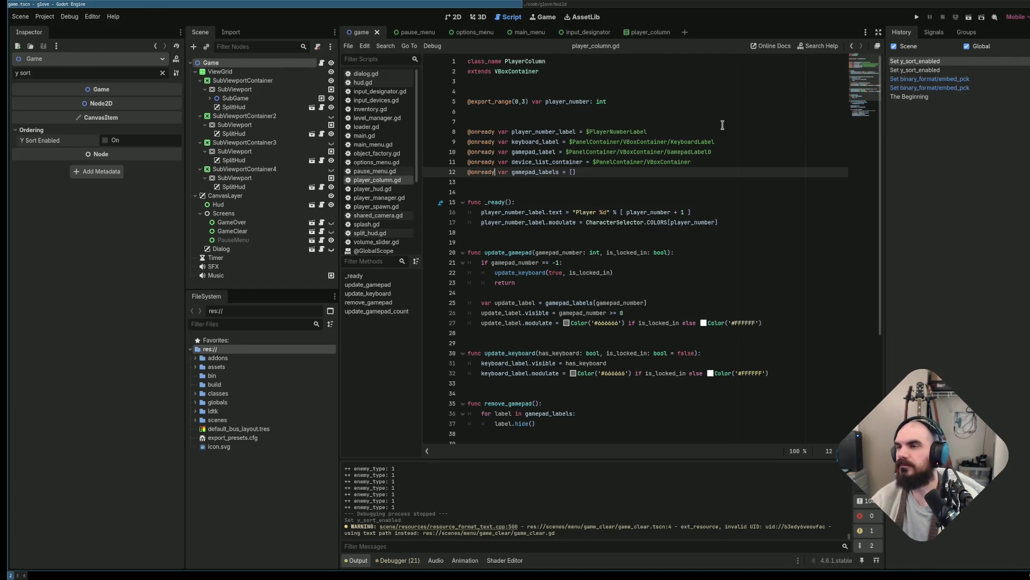
Open Project > Export to show the Windows Desktop preset's settings.
left_click(698, 122)
scroll(633, 102, "down", 1)
scroll(634, 100, "up", 1)
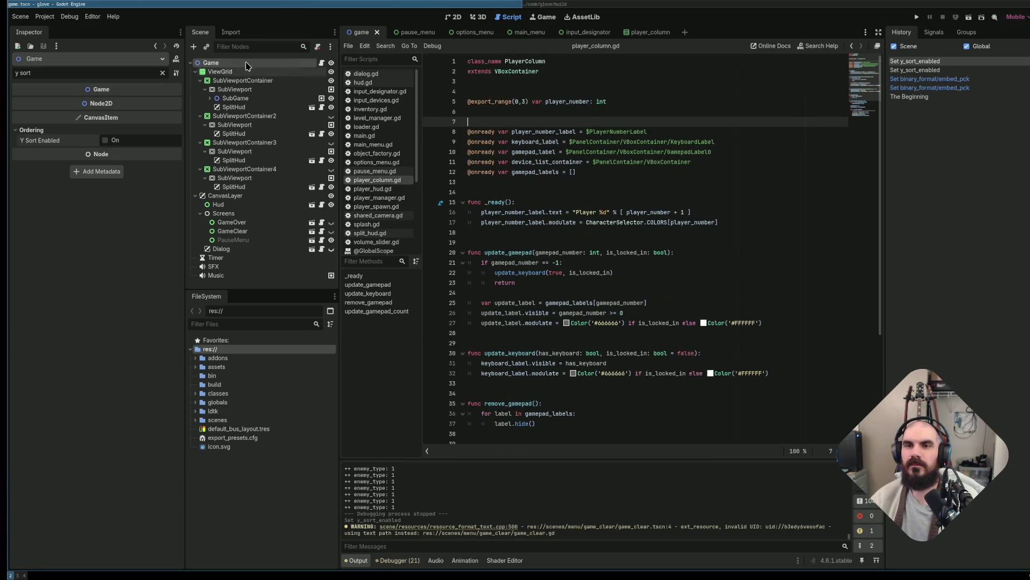
left_click(45, 17)
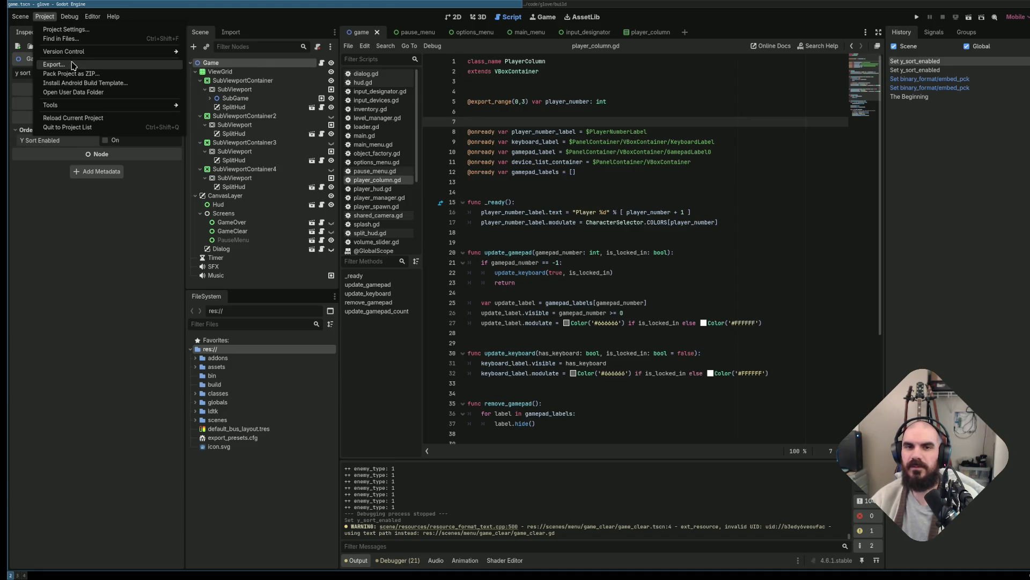
left_click(72, 65)
On the Windows Desktop preset, set file version 1 and leave product version empty.
left_click(287, 163)
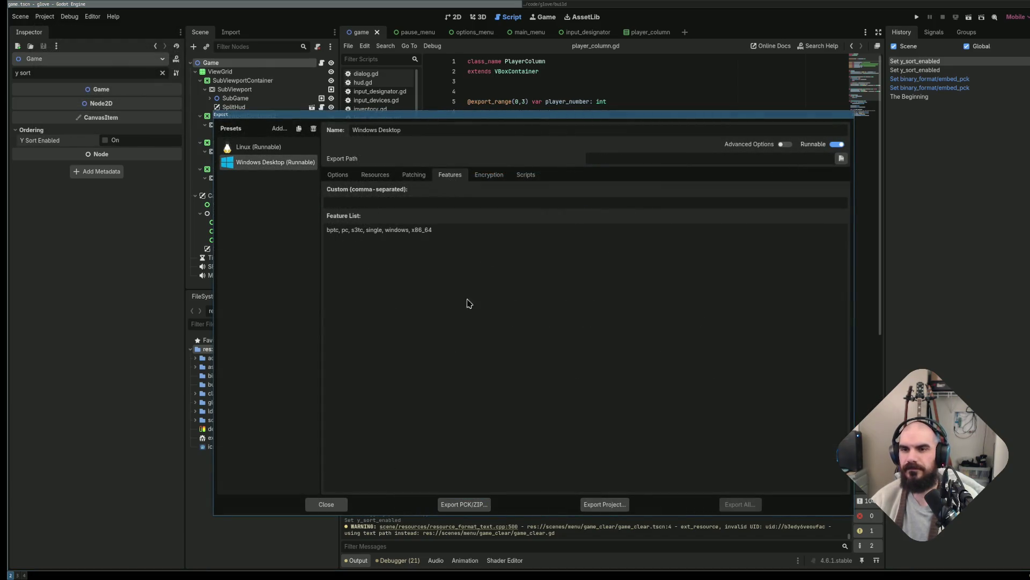
left_click(352, 177)
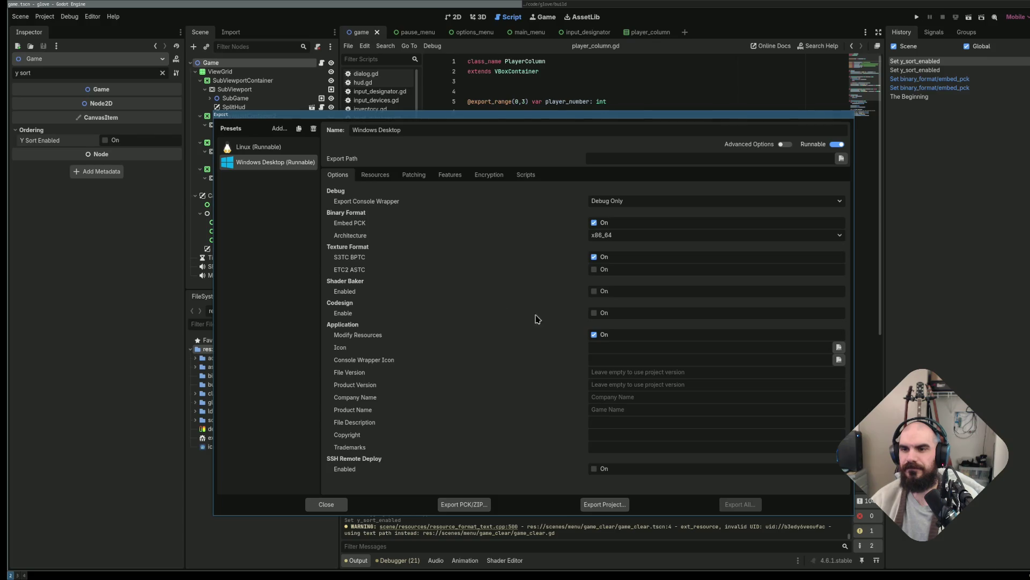
left_click(611, 349)
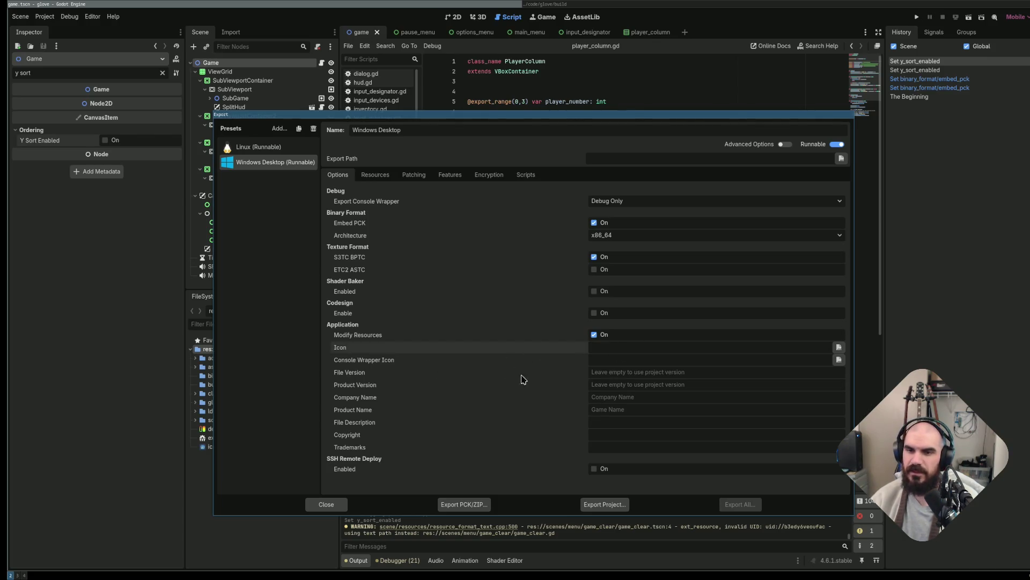
left_click(617, 370)
type("1")
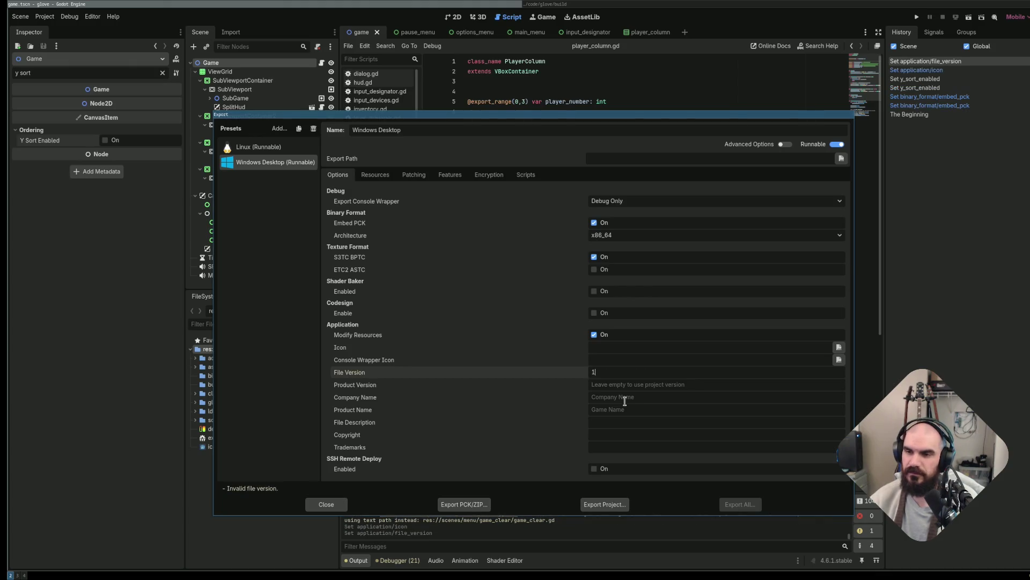
key("Tab")
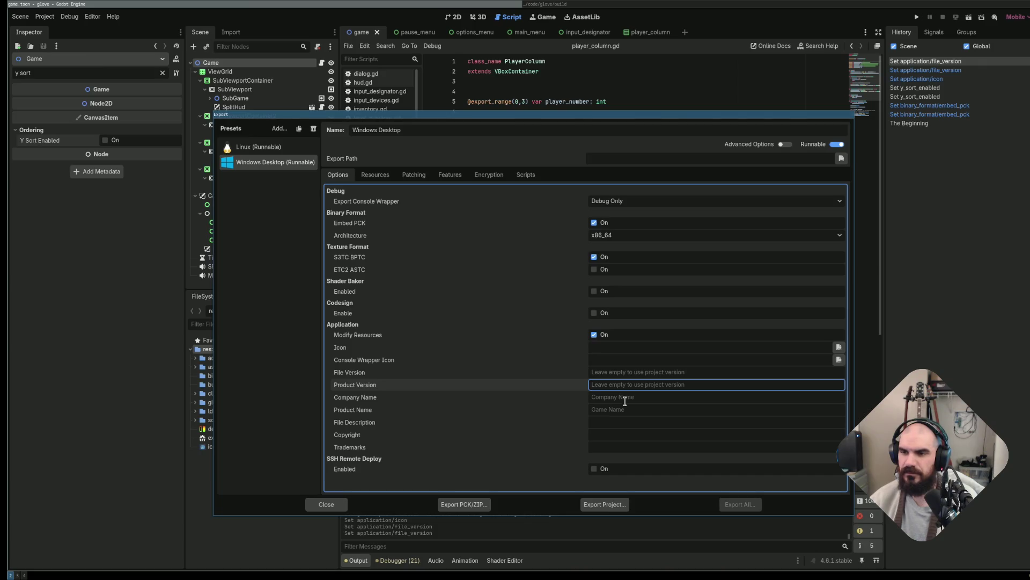
key("Return")
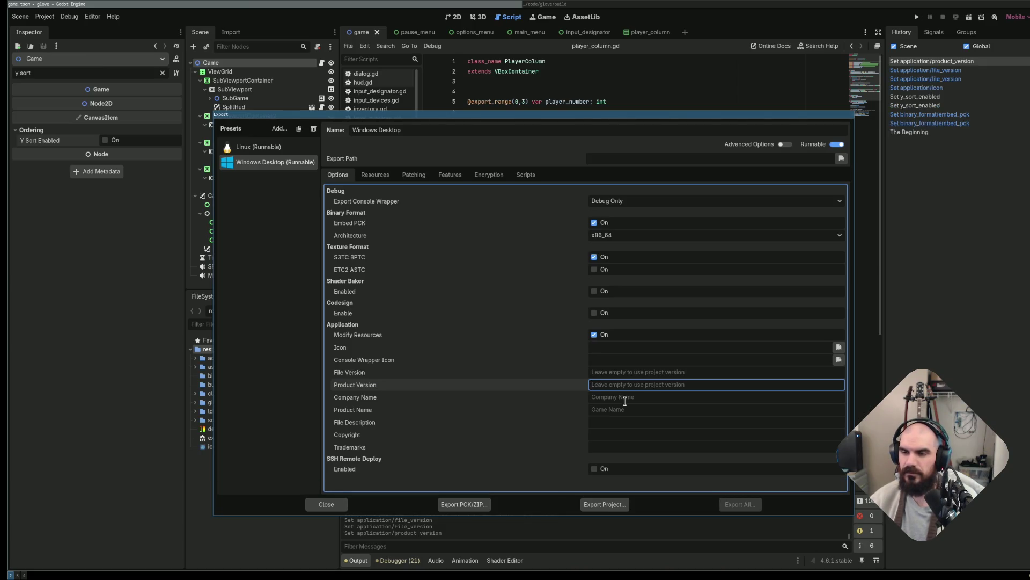
Set the company name to Small Indie and the product name to The Glove.
key("Tab")
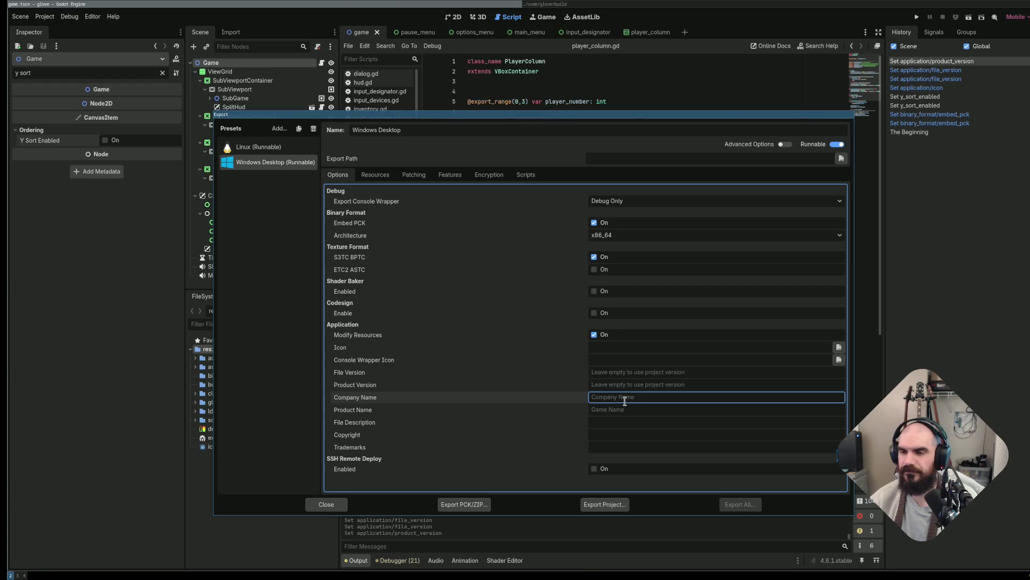
type("Small Indie")
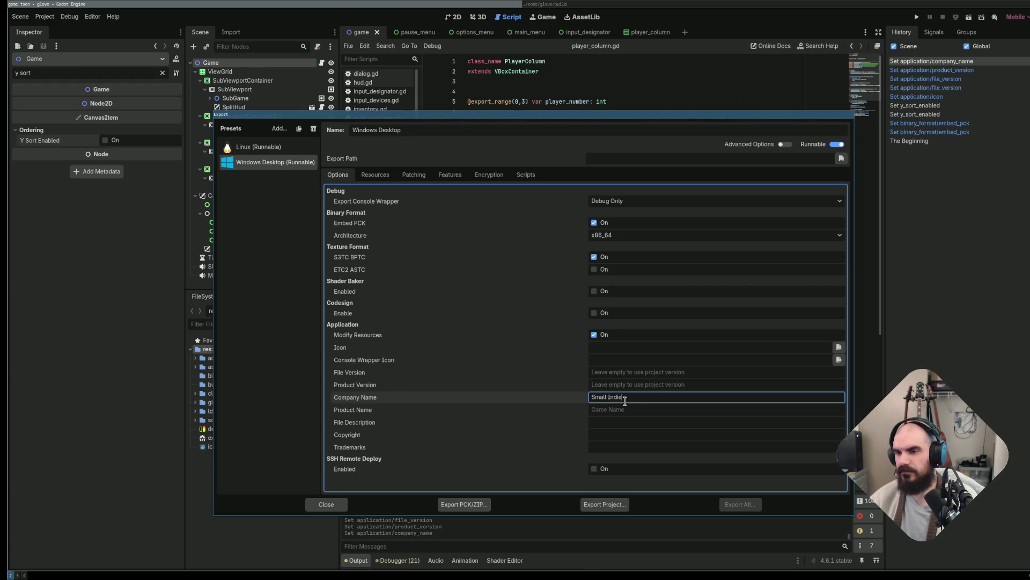
key("Tab")
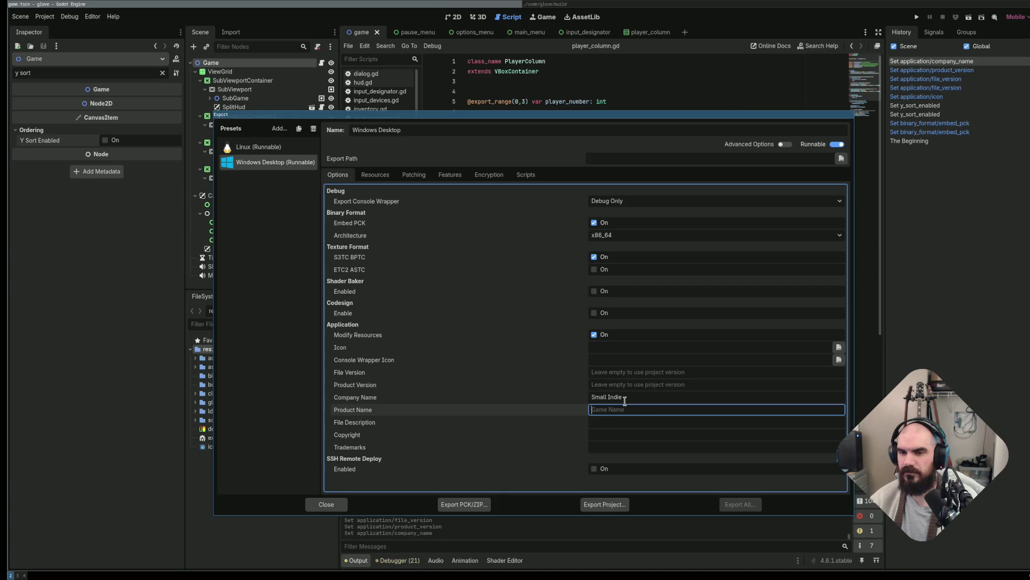
type("T")
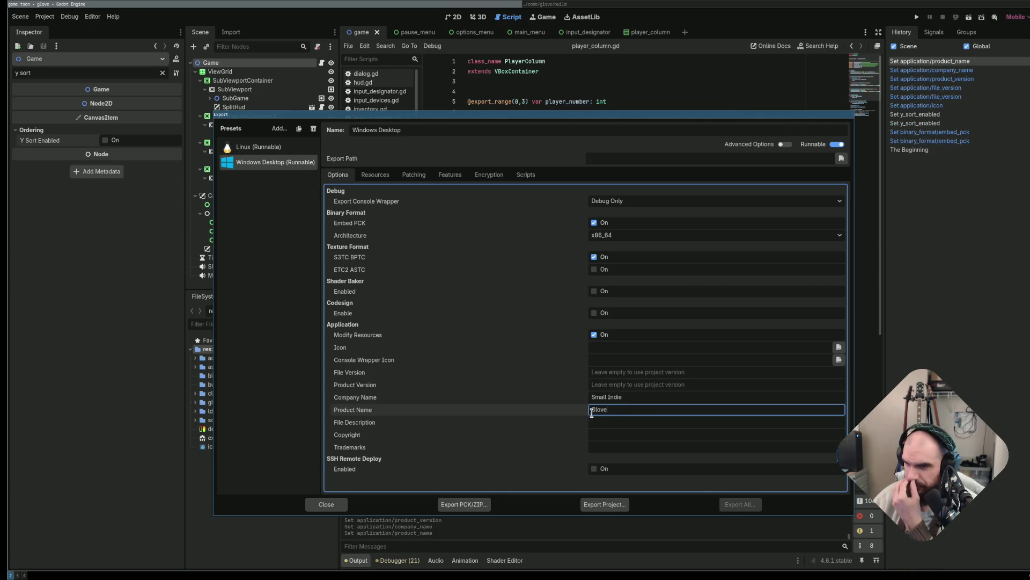
type("x")
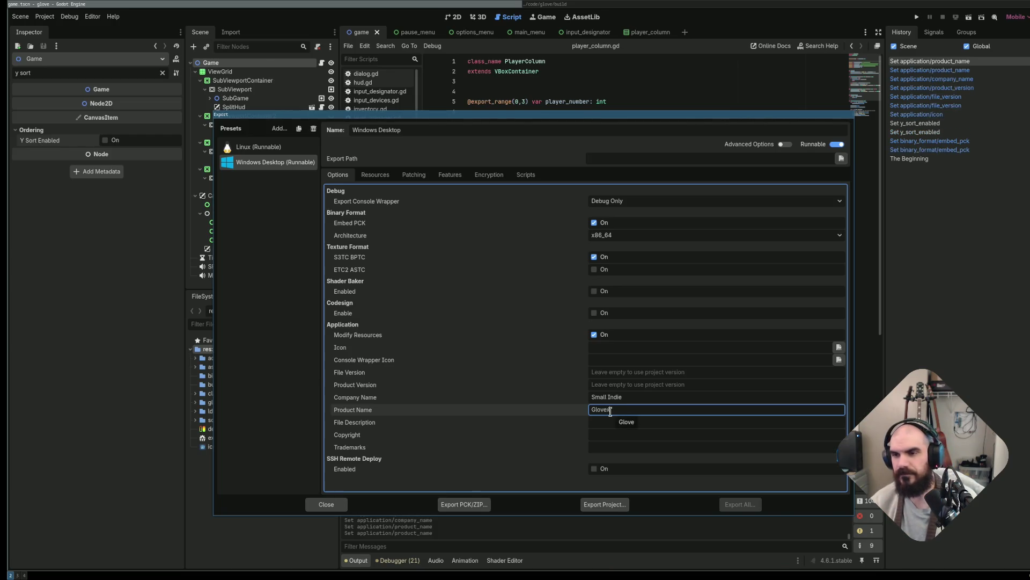
key("BackSpace")
key("BackSpace")
key("BackSpace")
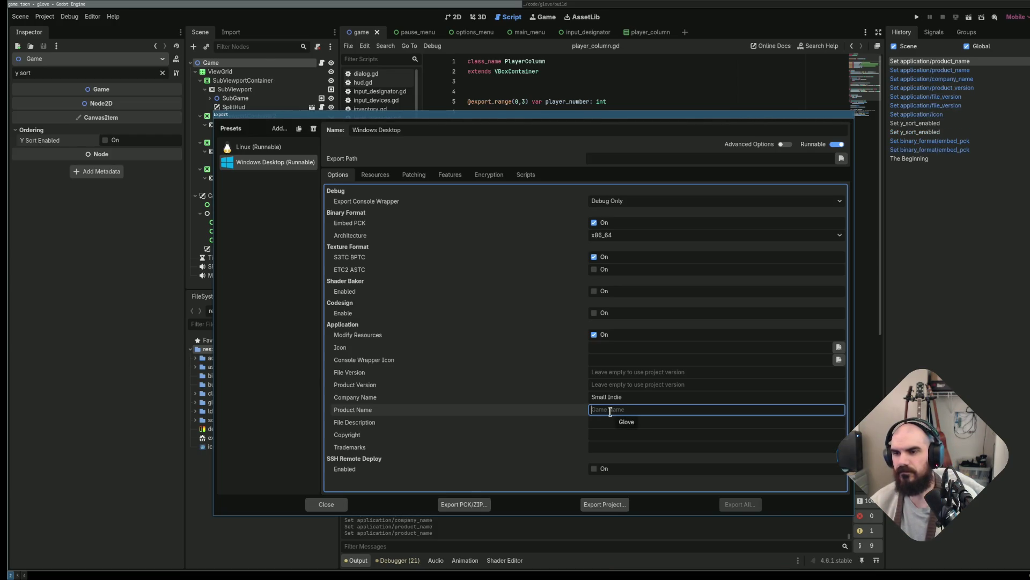
type("The Glove")
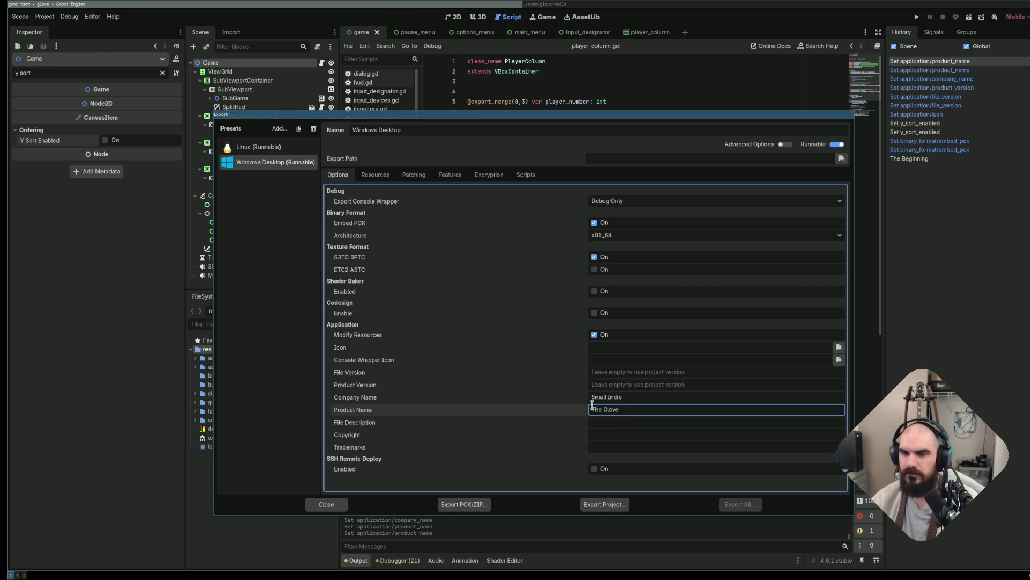
key("Return")
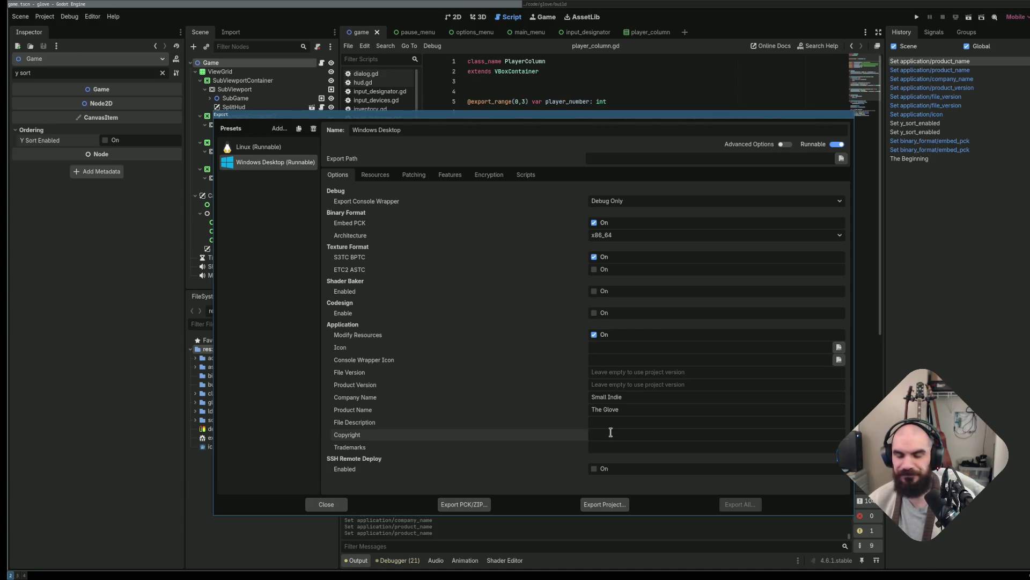
Set the copyright to 2024, enable SSH remote deploy, and close the Export dialog.
left_click(610, 435)
type("202")
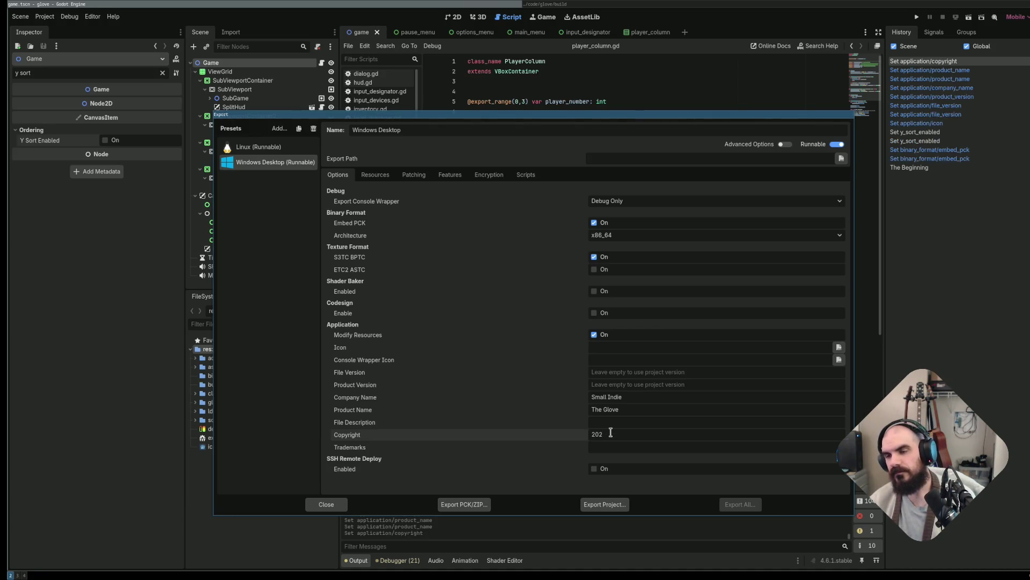
type("5")
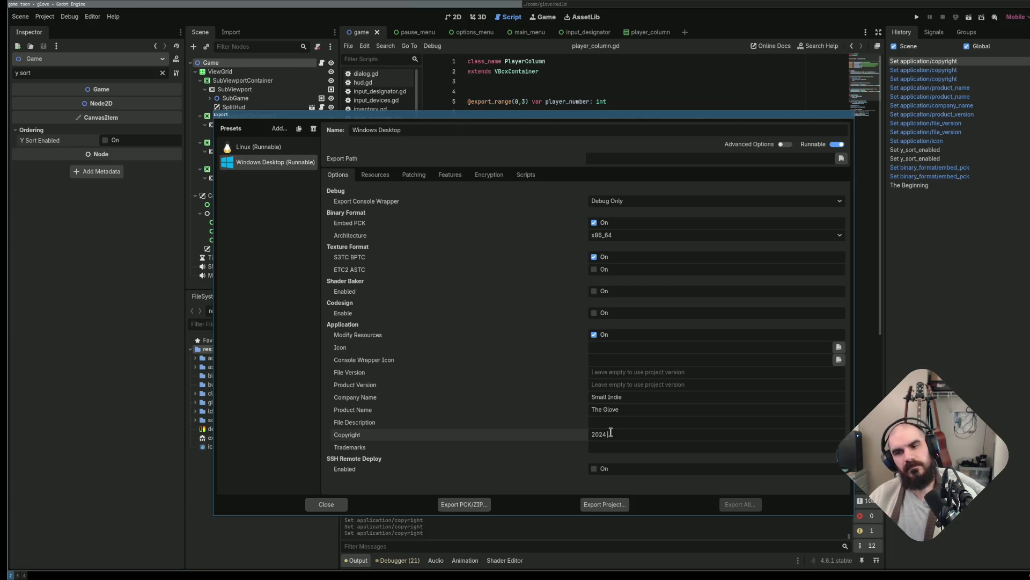
key("BackSpace")
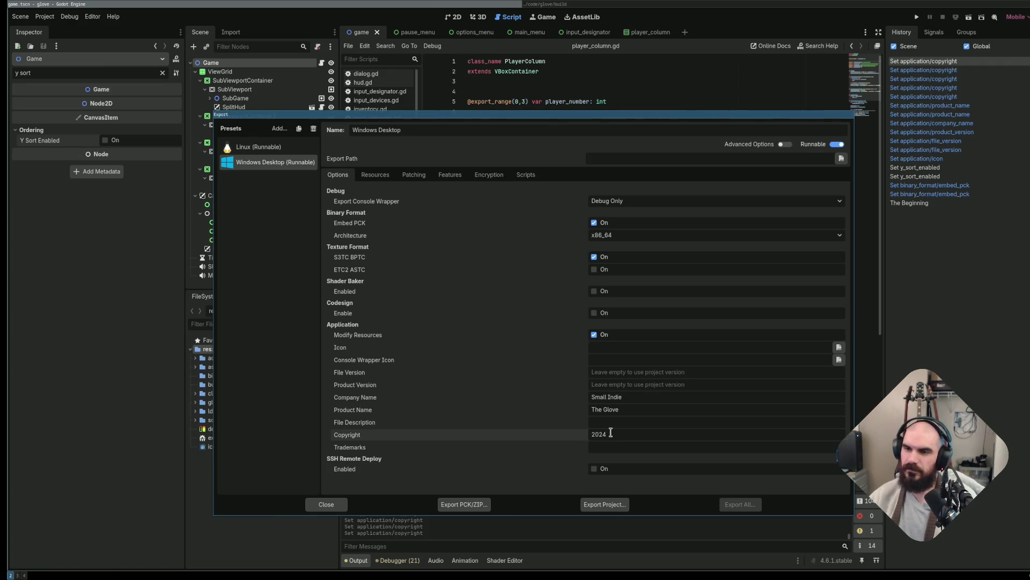
left_click(658, 468)
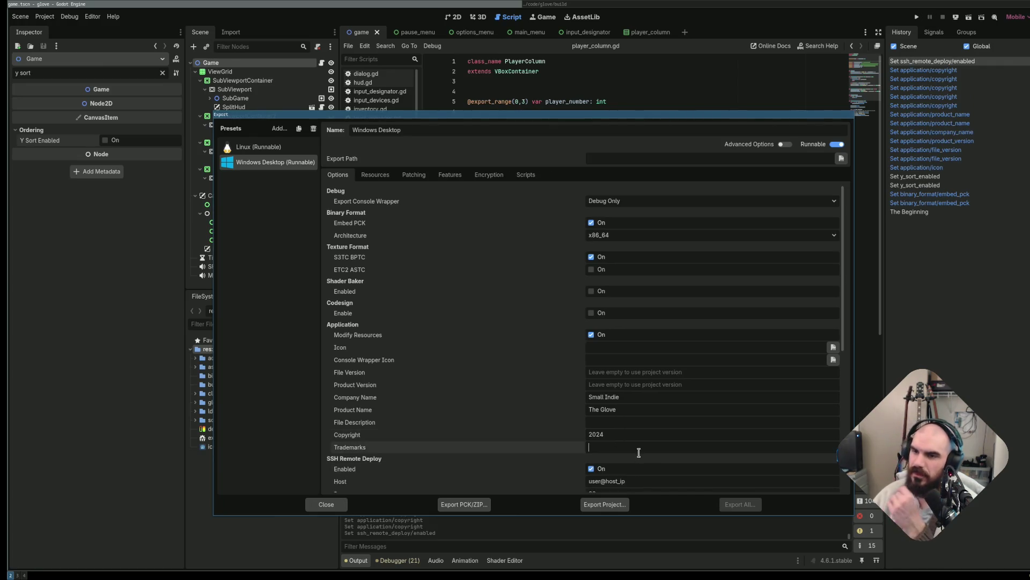
scroll(608, 435, "down", 4)
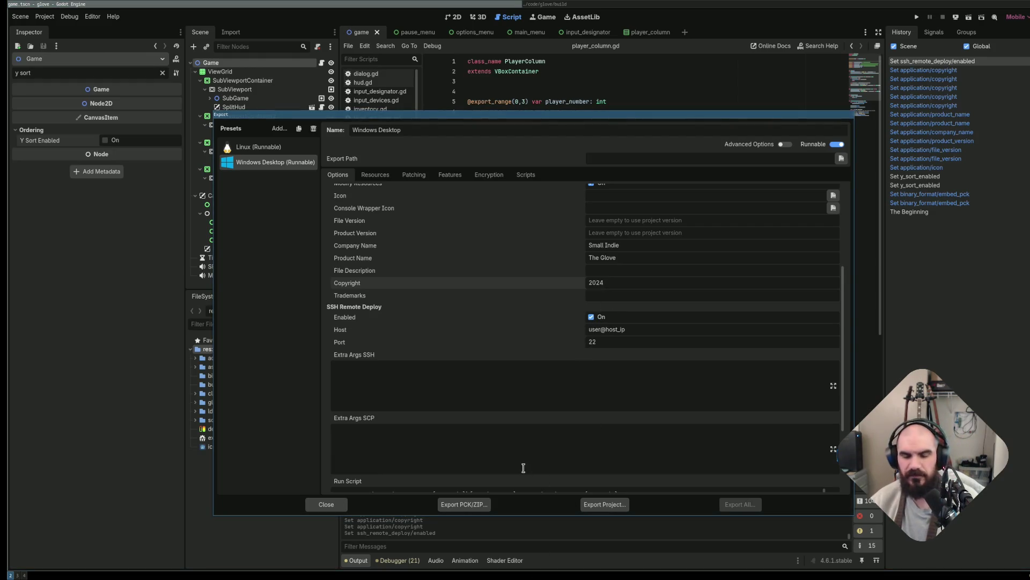
type(".")
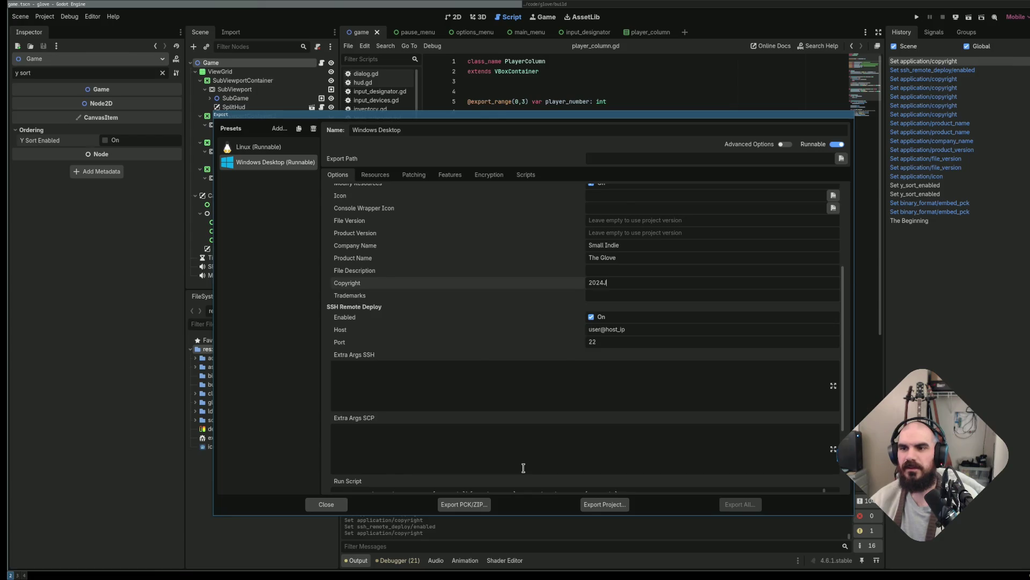
key("Escape")
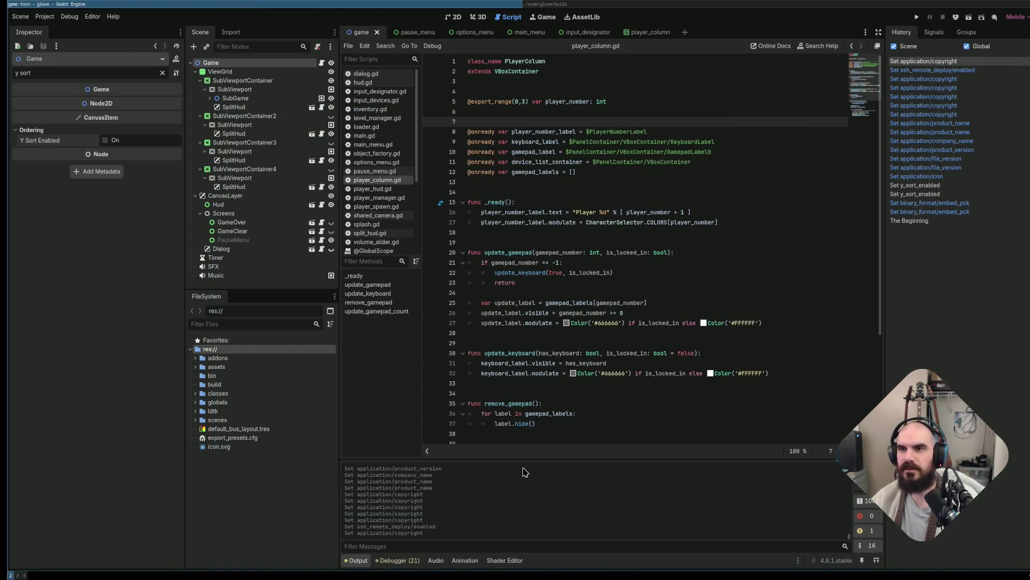
key("super+Right")
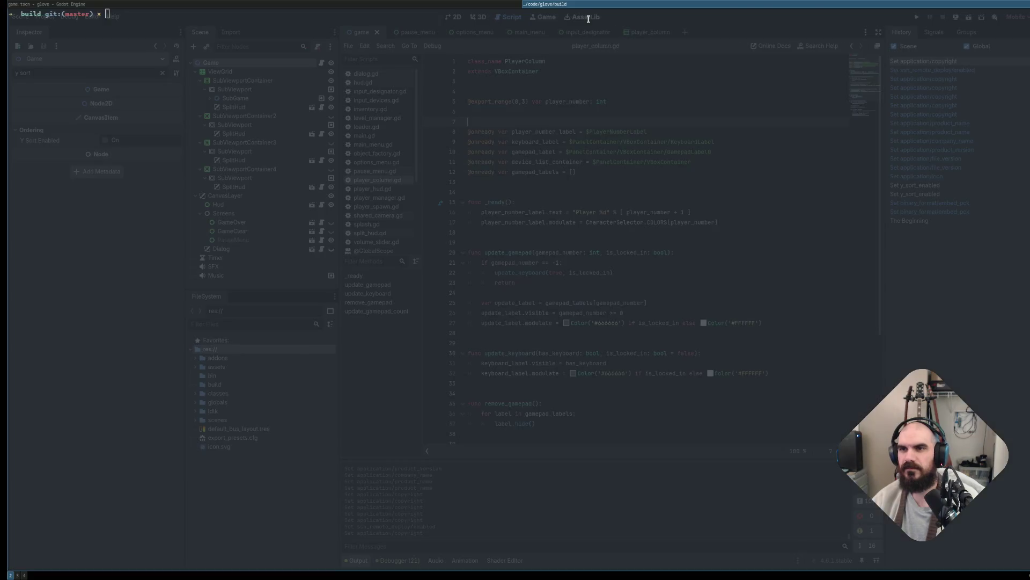
Launch and quit lazygit, then list the commit history with git log --oneline.
type("lazygit")
key("Return")
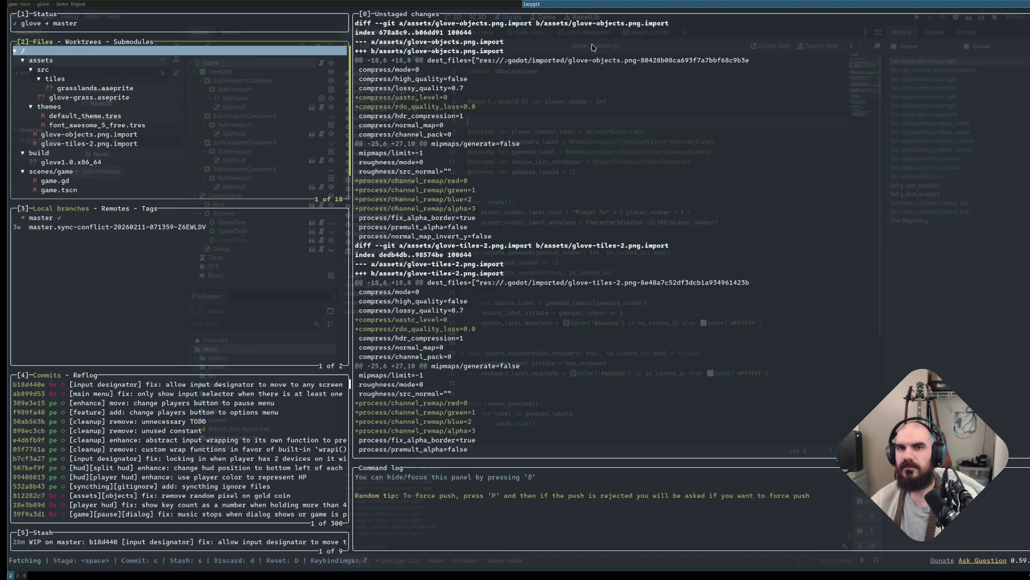
key("q")
type("git log --oneline")
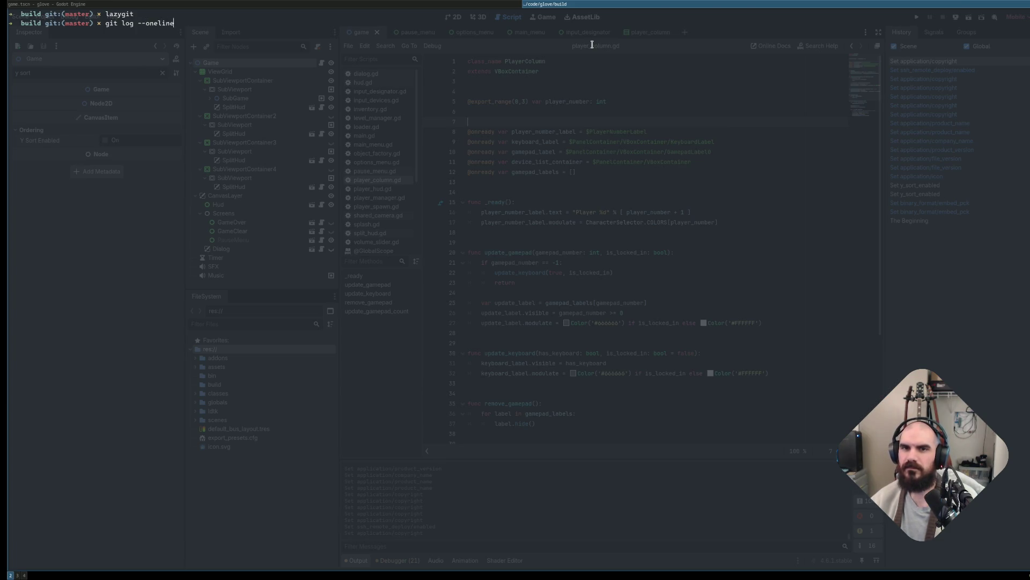
key("Return")
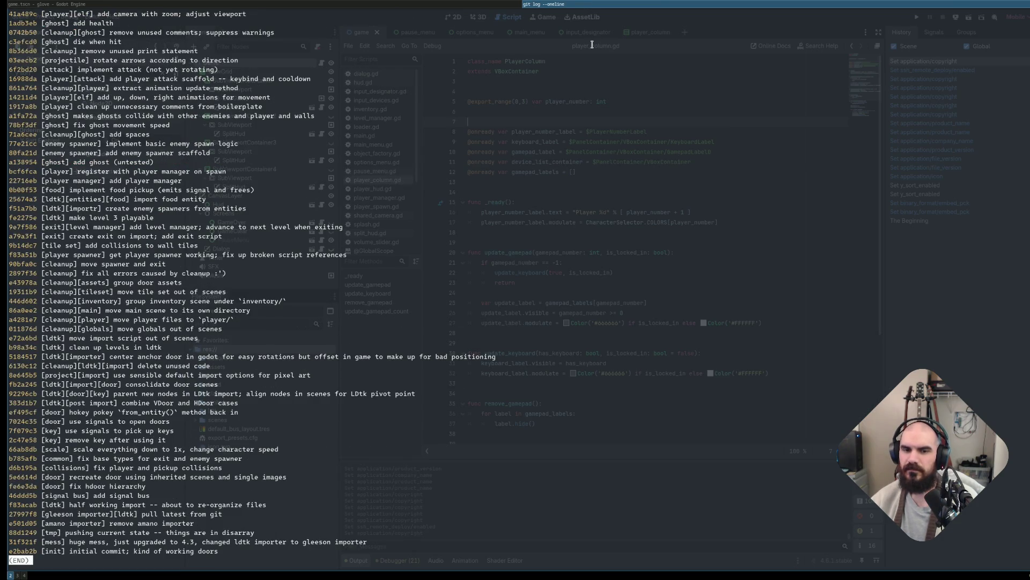
key("q")
type("git log")
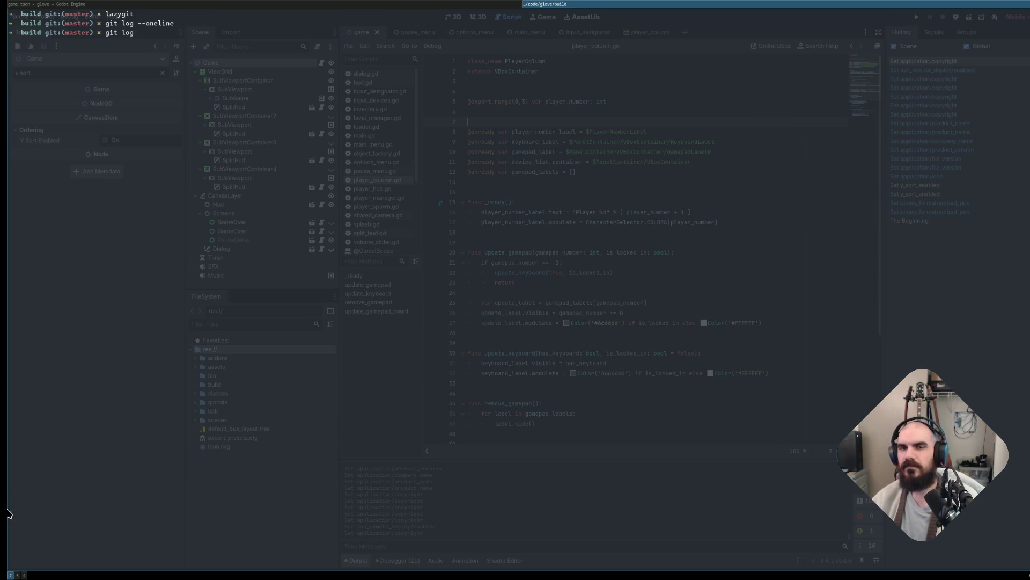
Read the initial commit e2bab2b's date with git log, then clear the terminal.
type("e2bab2b")
key("Return")
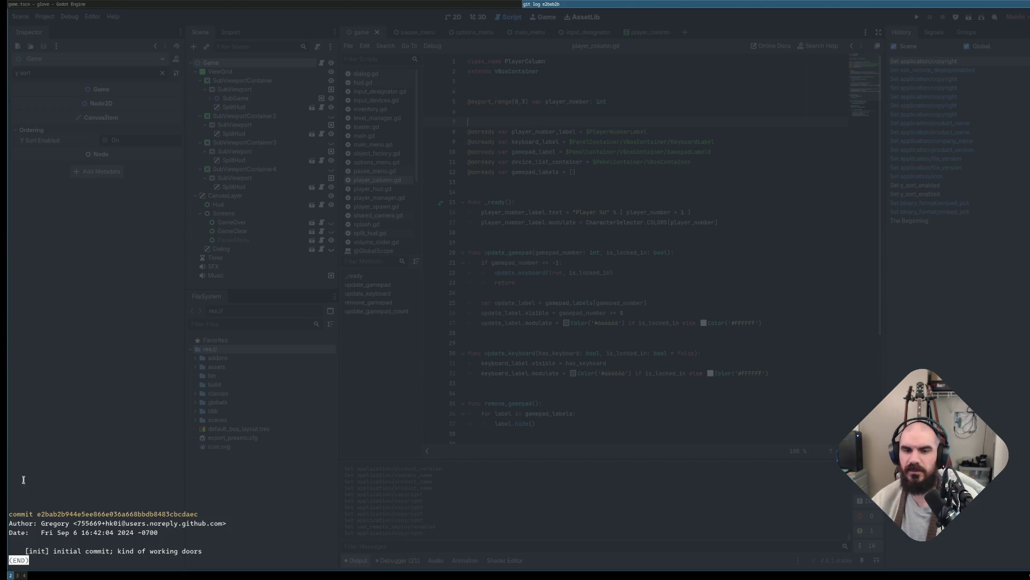
double_click(126, 533)
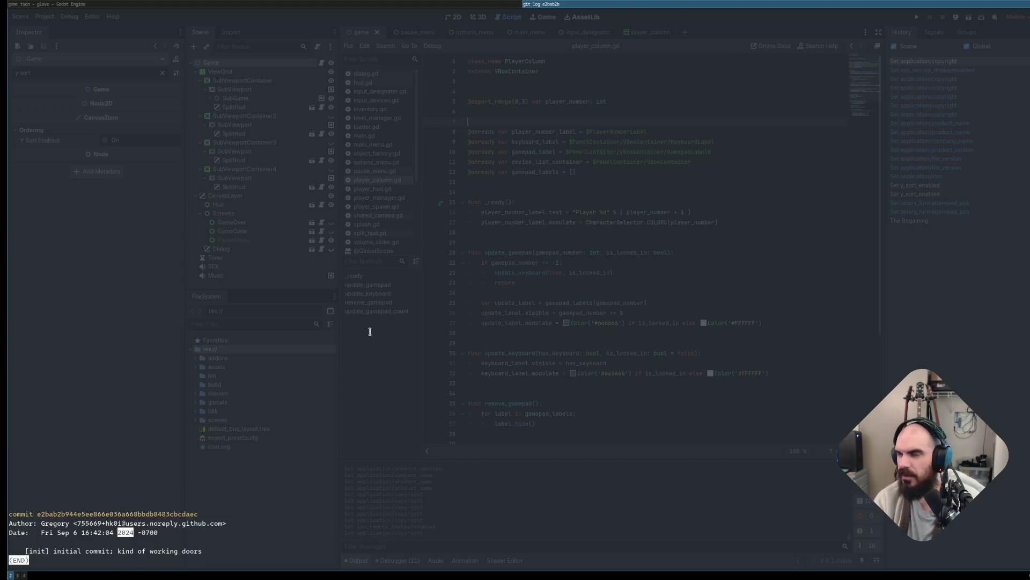
type("q")
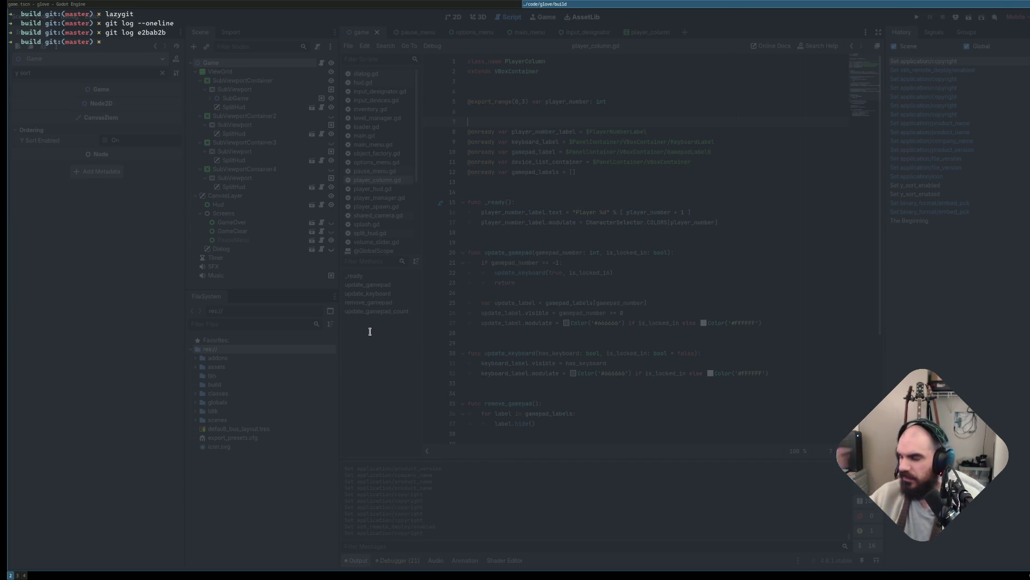
type("clear")
key("Return")
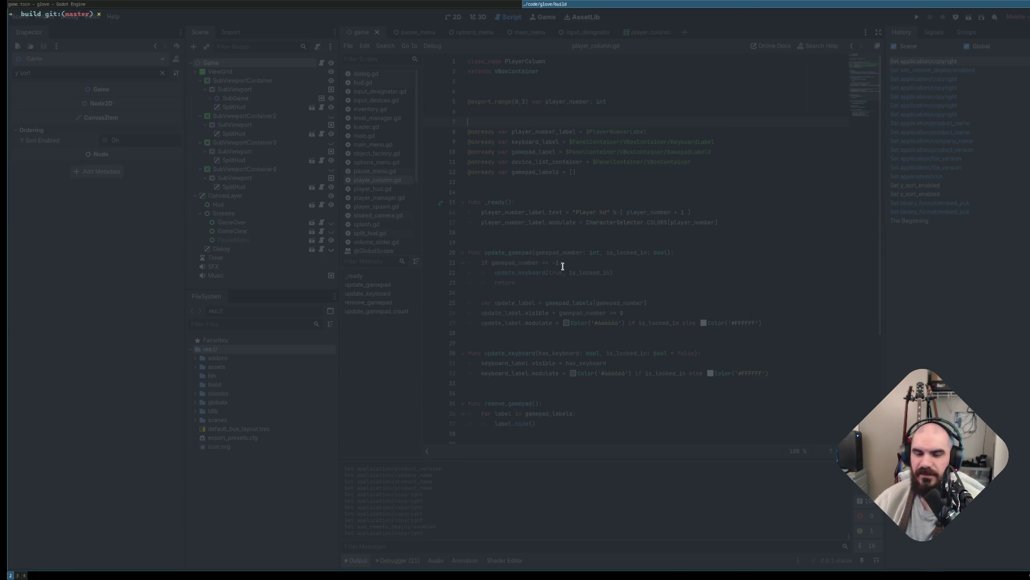
key("super+Left")
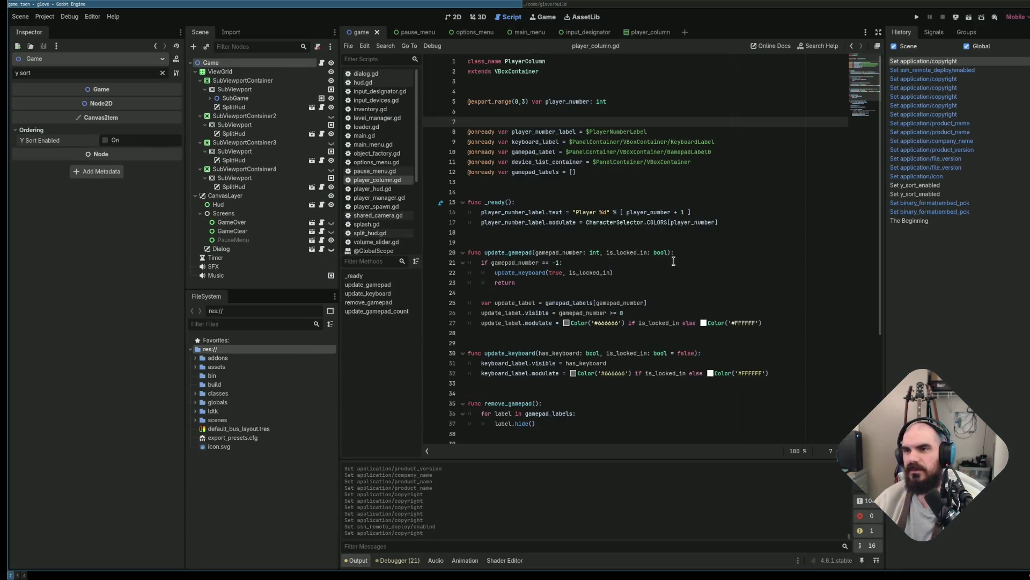
Review the script's onready declarations and _ready lines, leaving the caret on line 9.
left_click(593, 172)
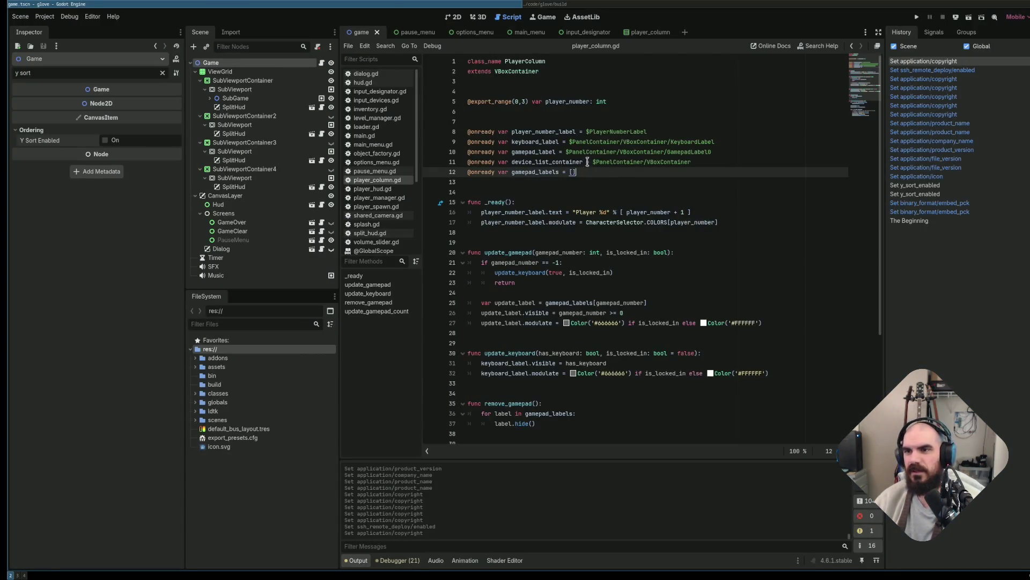
left_click(557, 118)
left_click_drag(602, 174, 453, 117)
left_click(540, 142)
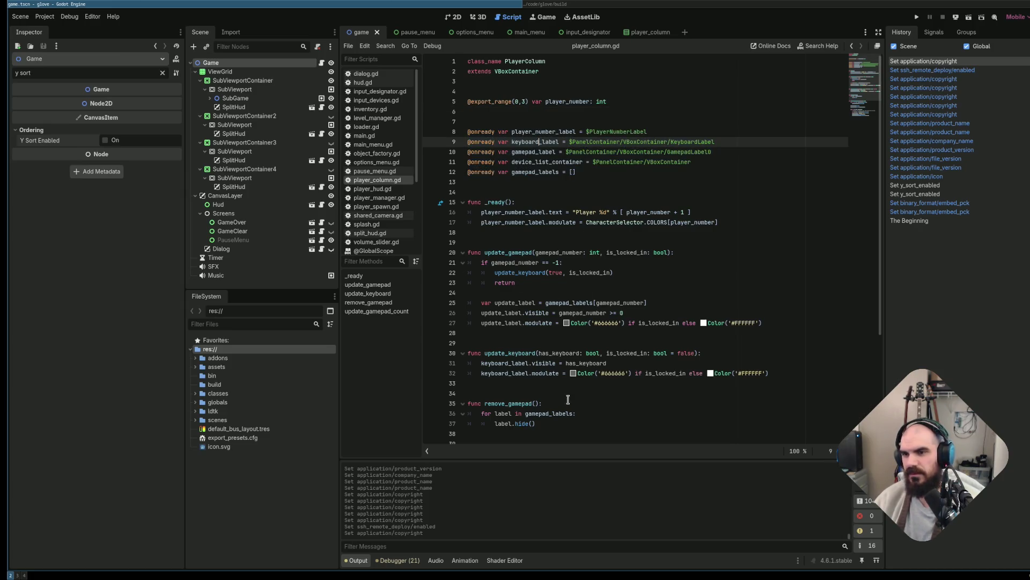
scroll(568, 399, "down", 5)
scroll(561, 336, "up", 5)
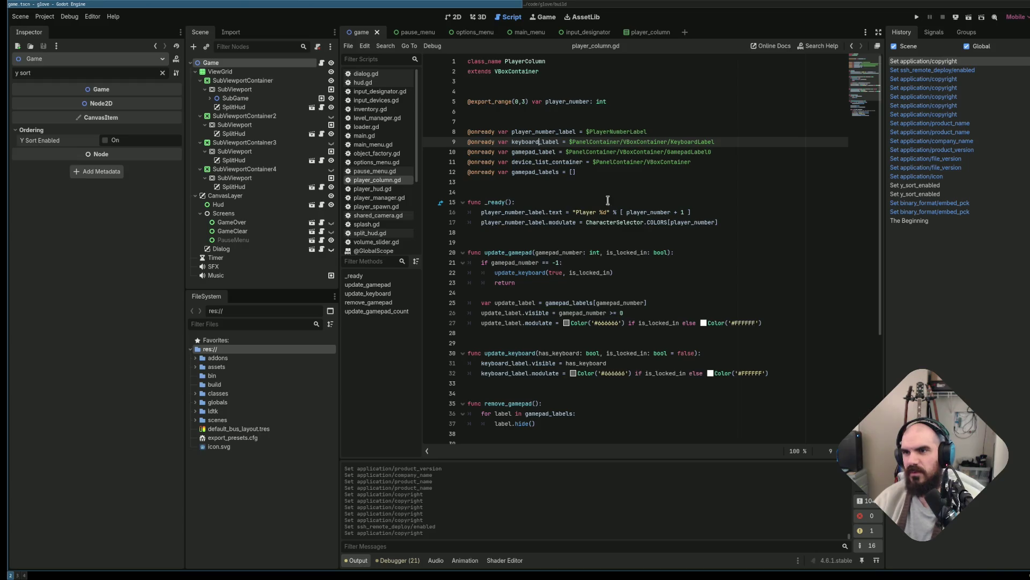
left_click_drag(616, 183, 478, 129)
left_click(547, 142)
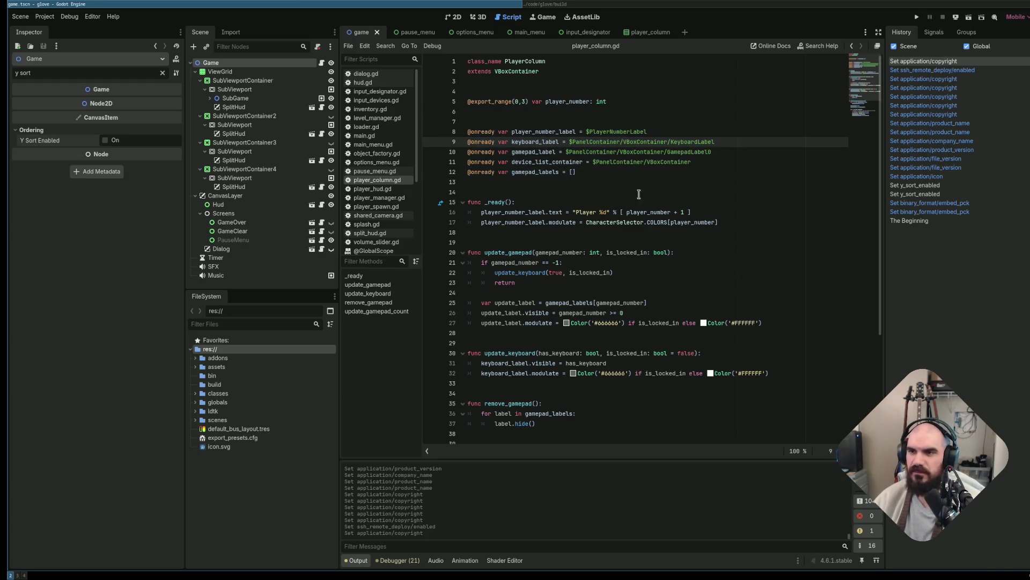
left_click_drag(768, 230, 536, 195)
key("alt+Left")
scroll(671, 268, "down", 5)
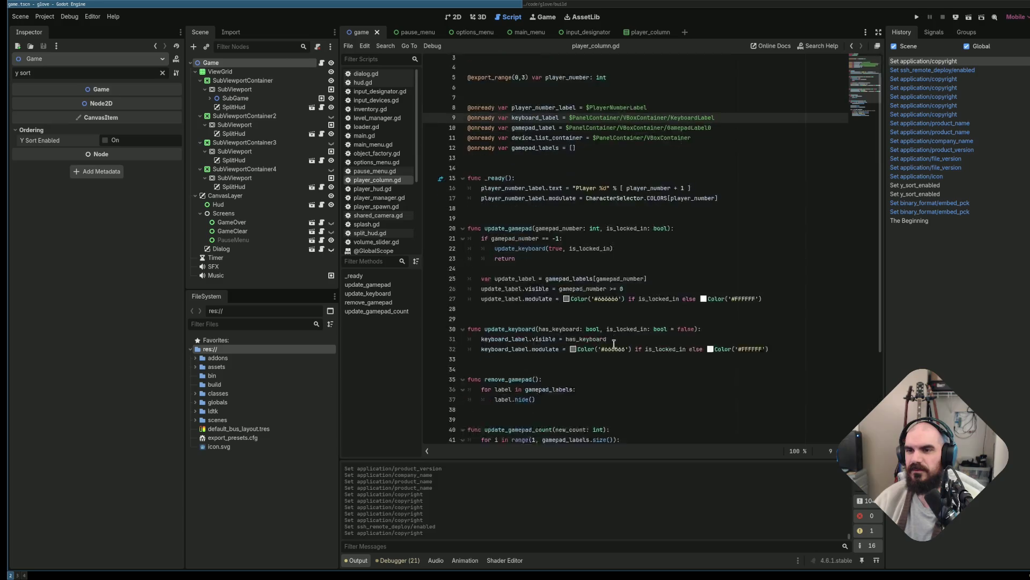
left_click_drag(639, 427, 542, 335)
left_click(543, 335)
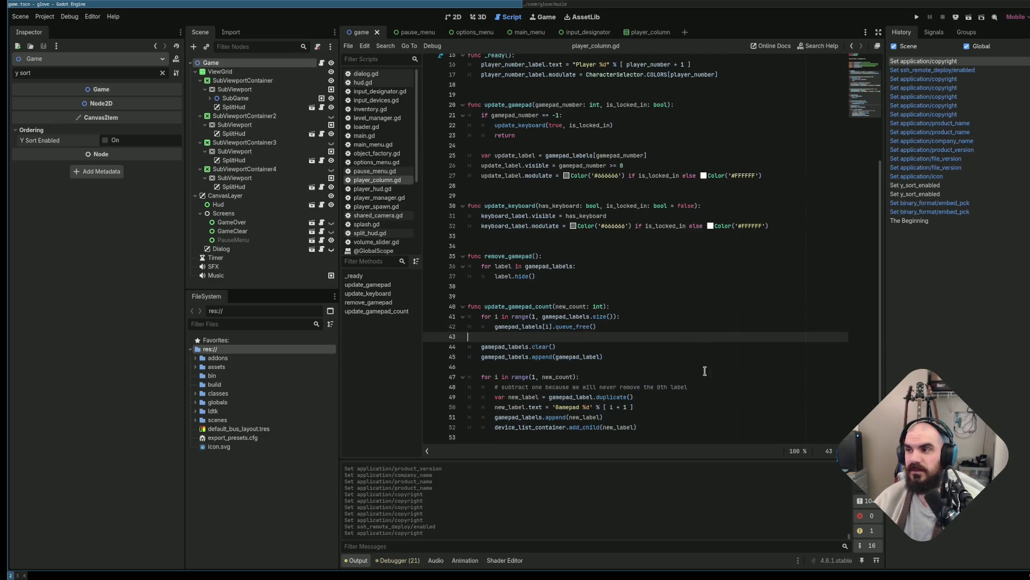
Glance at the pause_menu and main_menu scenes, then show the game scene in 2D.
left_click(417, 32)
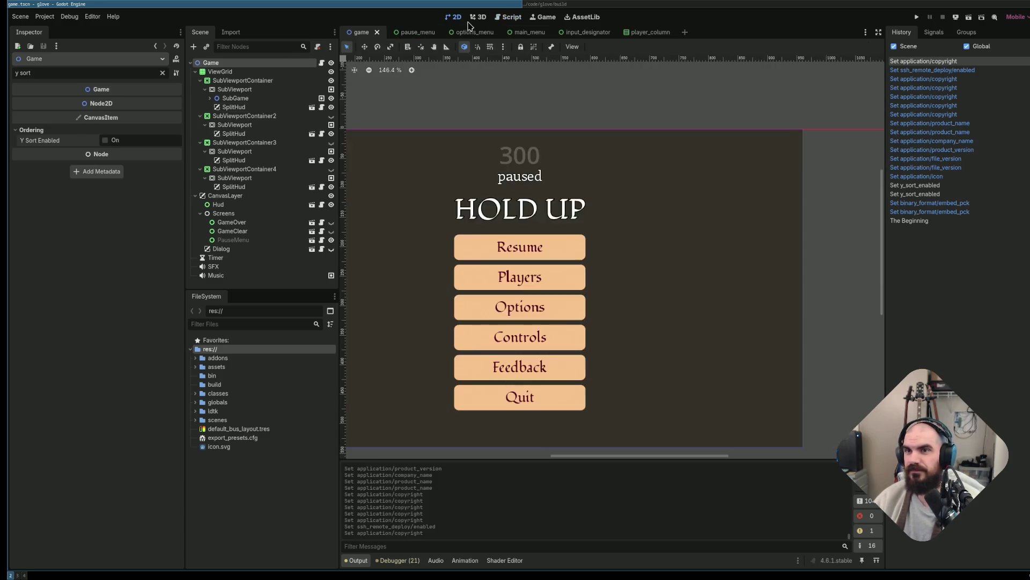
left_click(464, 32)
left_click(519, 32)
left_click(509, 16)
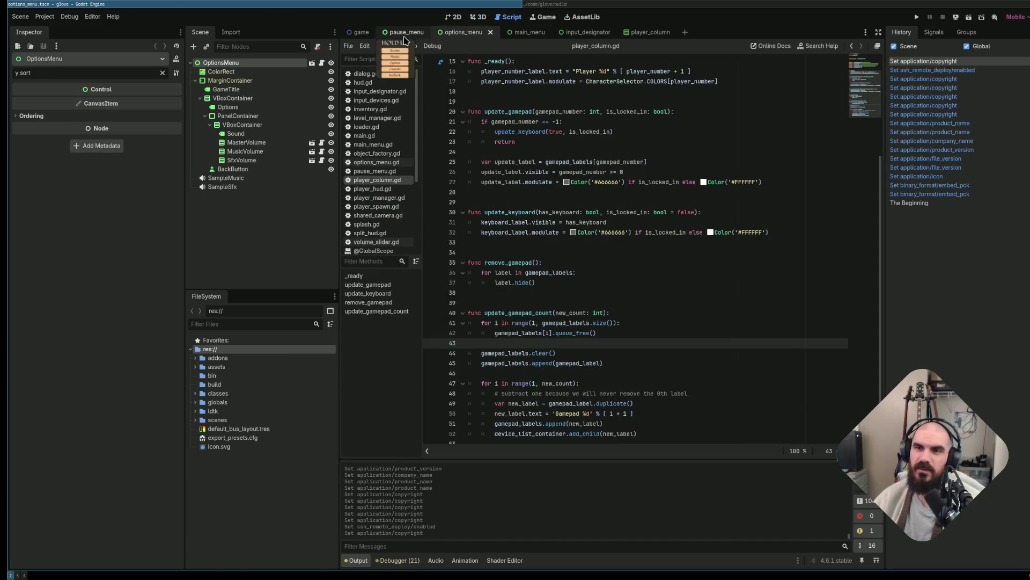
left_click(361, 32)
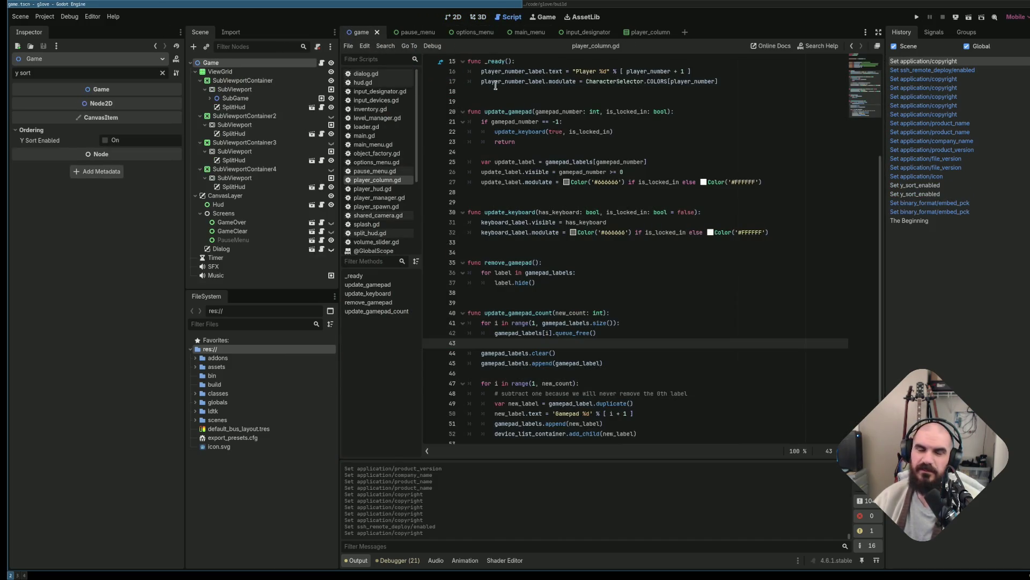
left_click(518, 32)
left_click(361, 33)
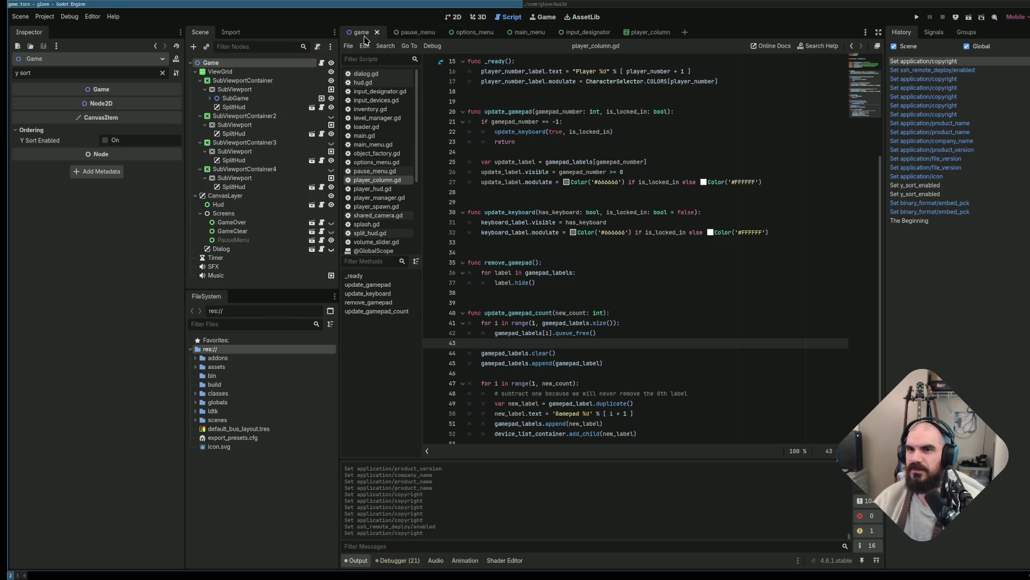
left_click(454, 17)
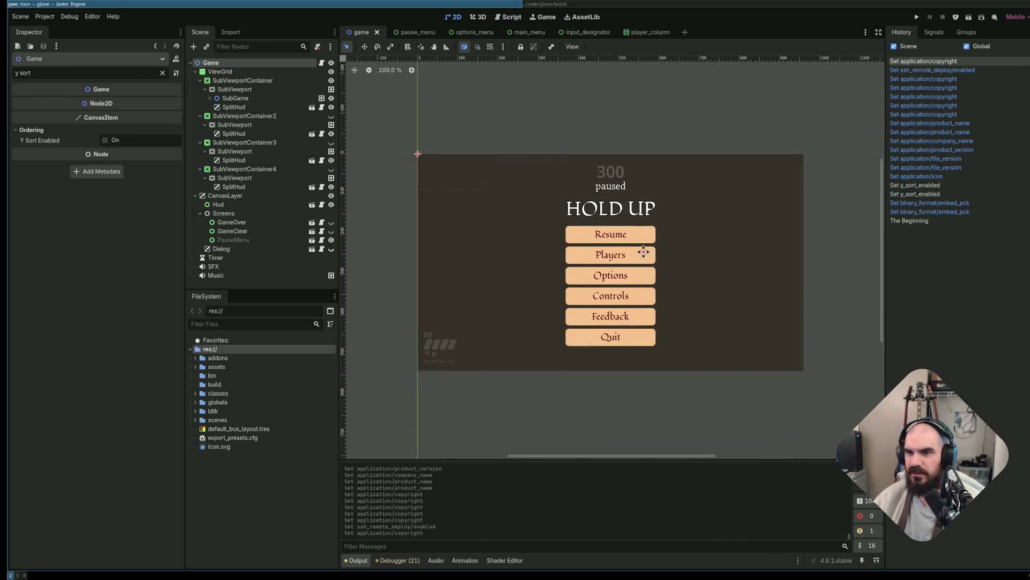
Check the node's signals list, then open the Project menu.
scroll(605, 272, "down", 2)
scroll(651, 275, "up", 2)
scroll(644, 276, "down", 2)
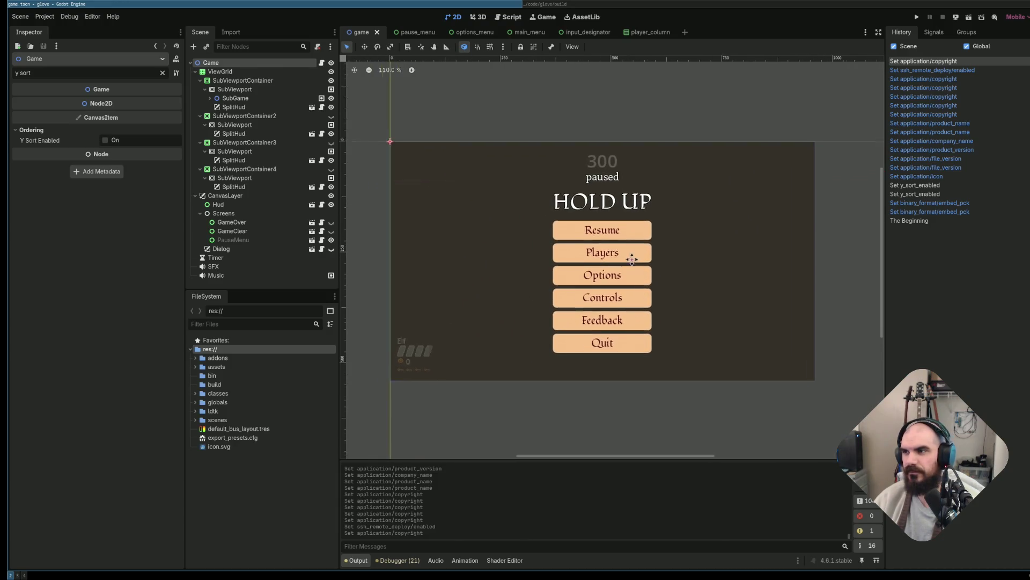
left_click(933, 32)
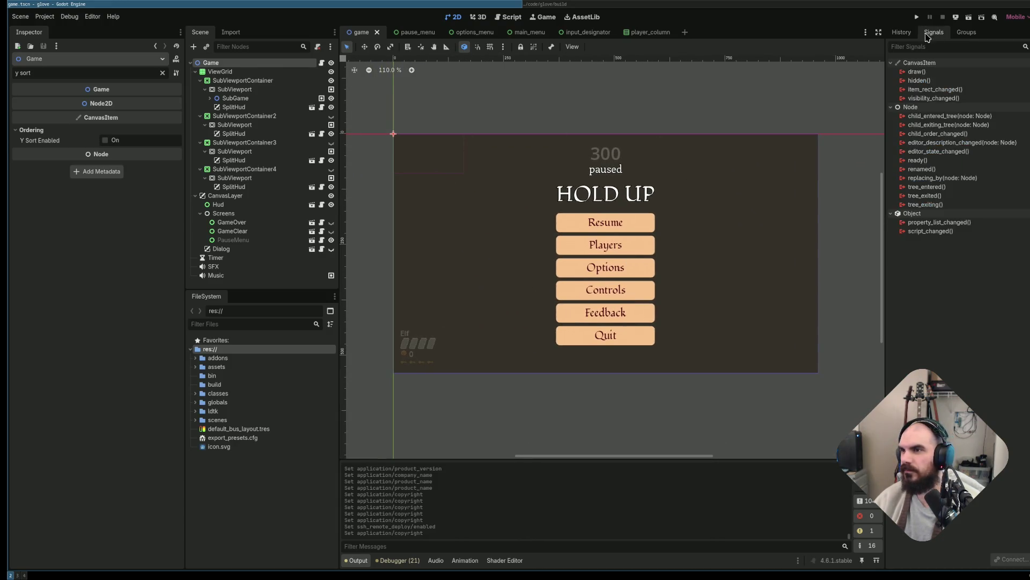
left_click(903, 33)
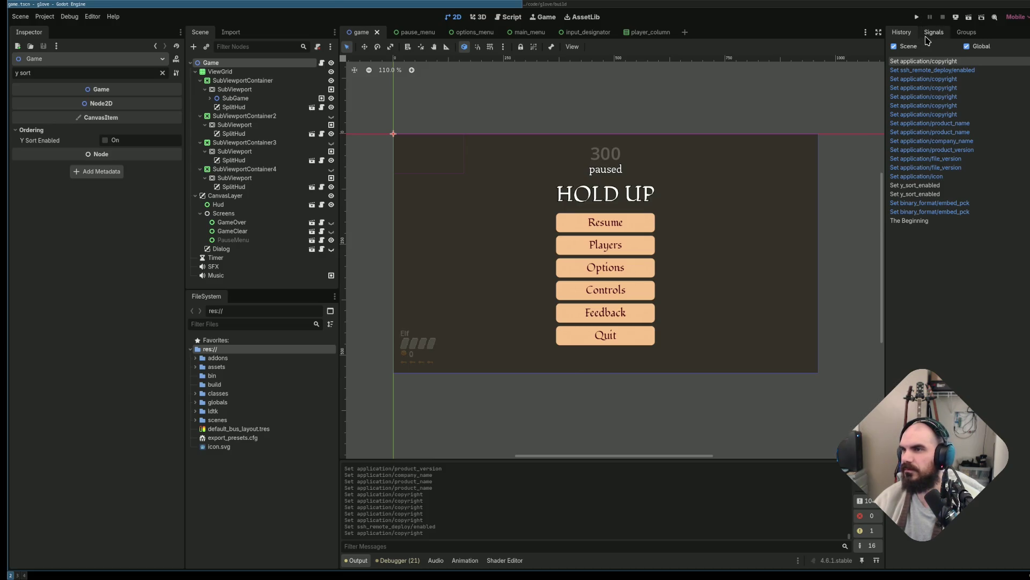
left_click(929, 35)
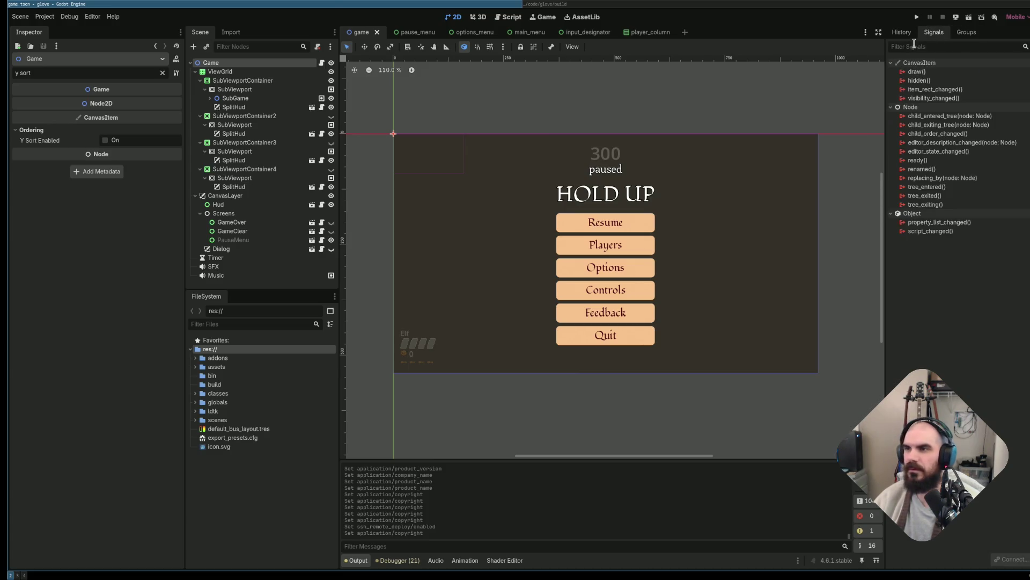
left_click(46, 17)
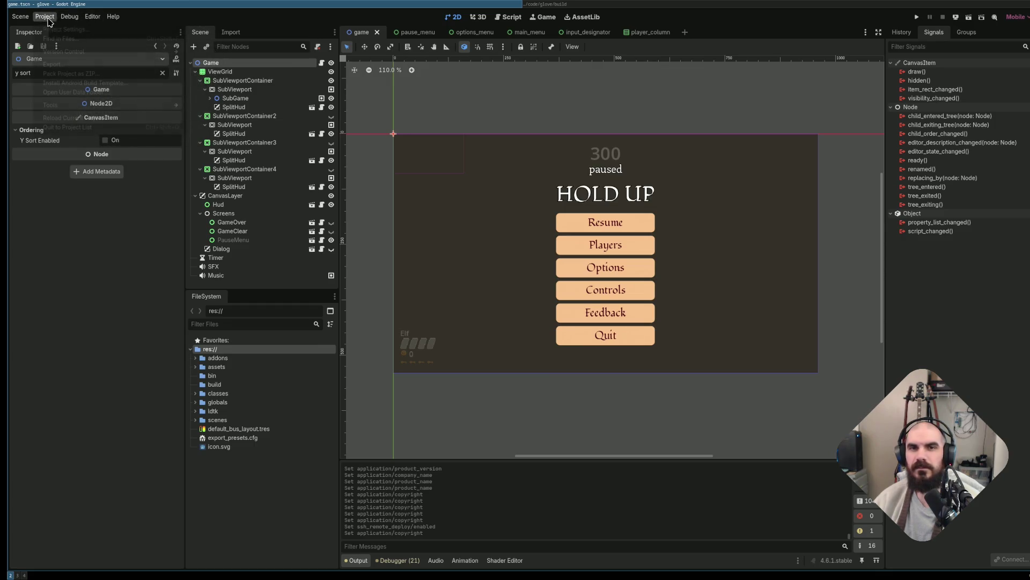
left_click(60, 30)
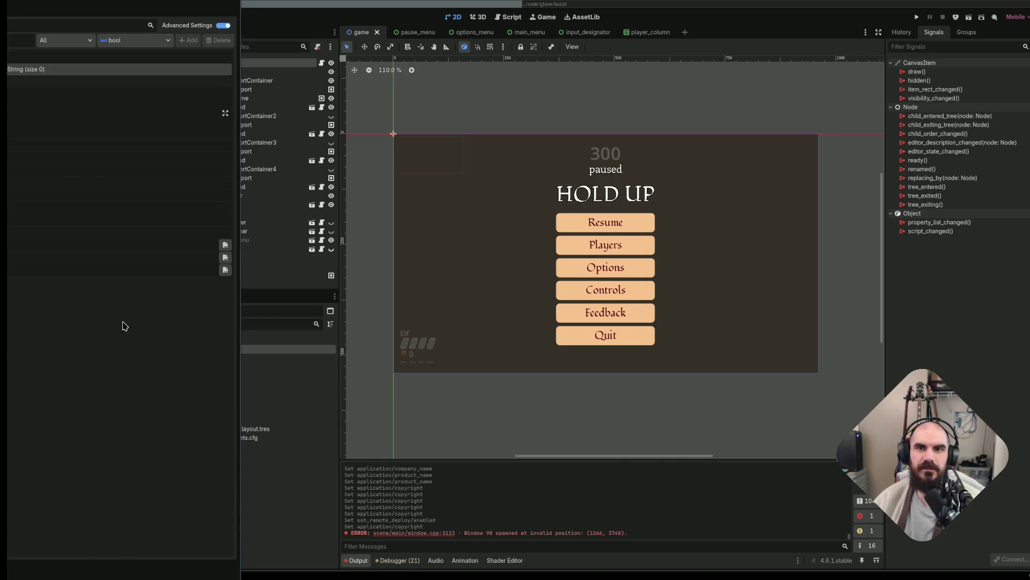
mouse_move(179, 322)
left_mouse_down()
mouse_move(677, 356)
mouse_move(747, 439)
mouse_move(715, 416)
left_mouse_up()
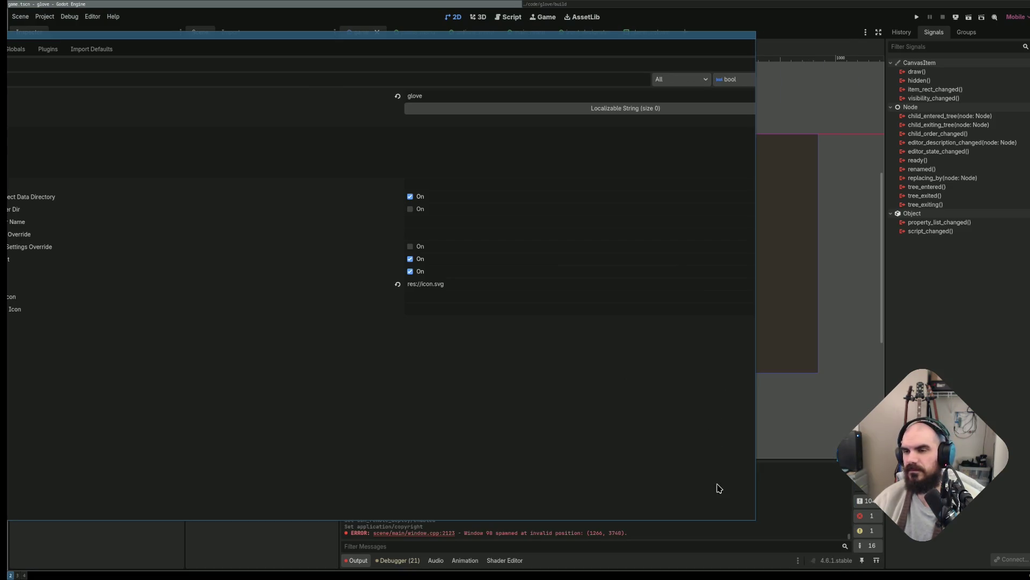
mouse_move(536, 377)
left_mouse_down()
mouse_move(637, 419)
mouse_move(761, 417)
left_mouse_up()
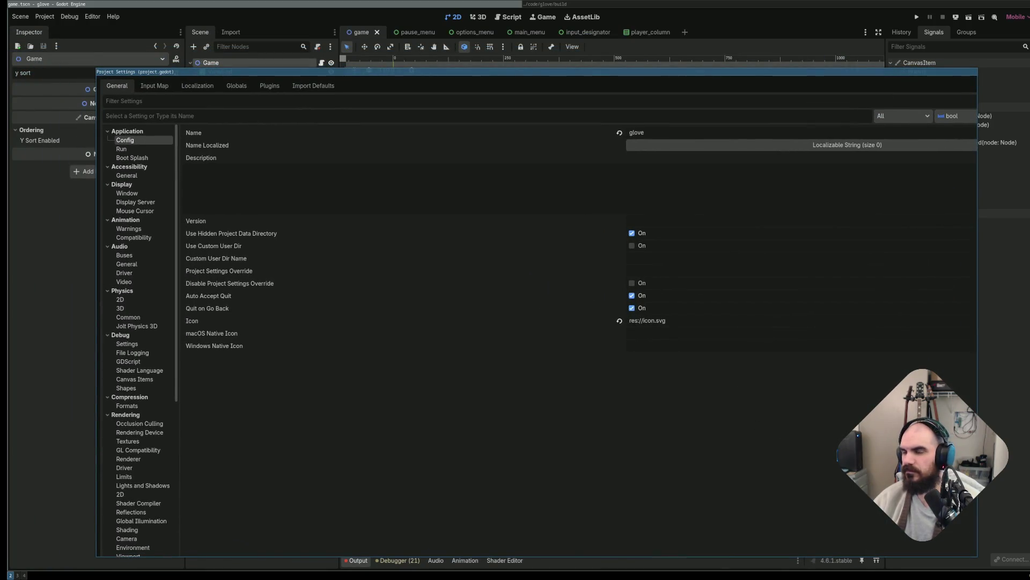
left_click_drag(977, 556, 778, 445)
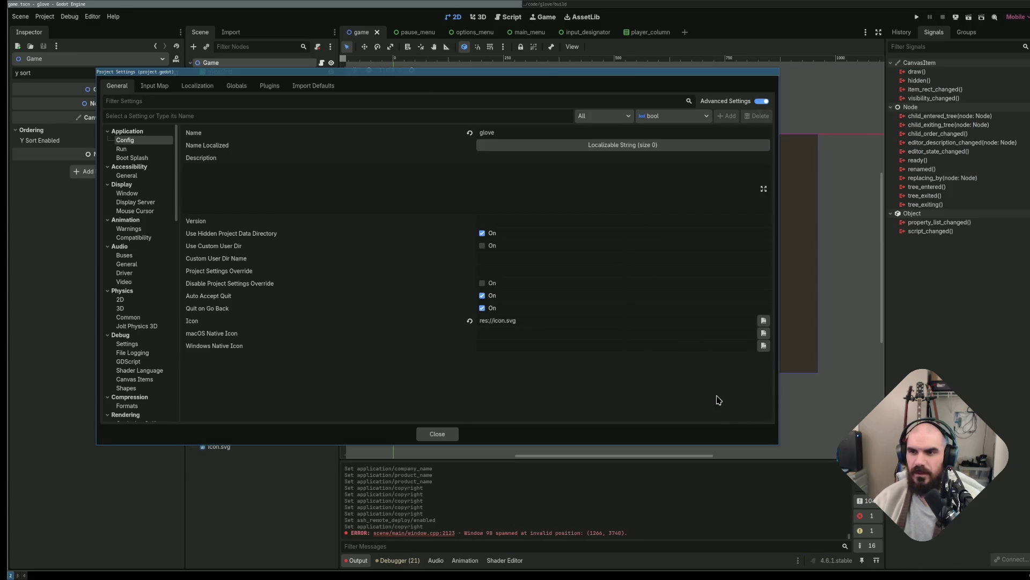
left_click(437, 434)
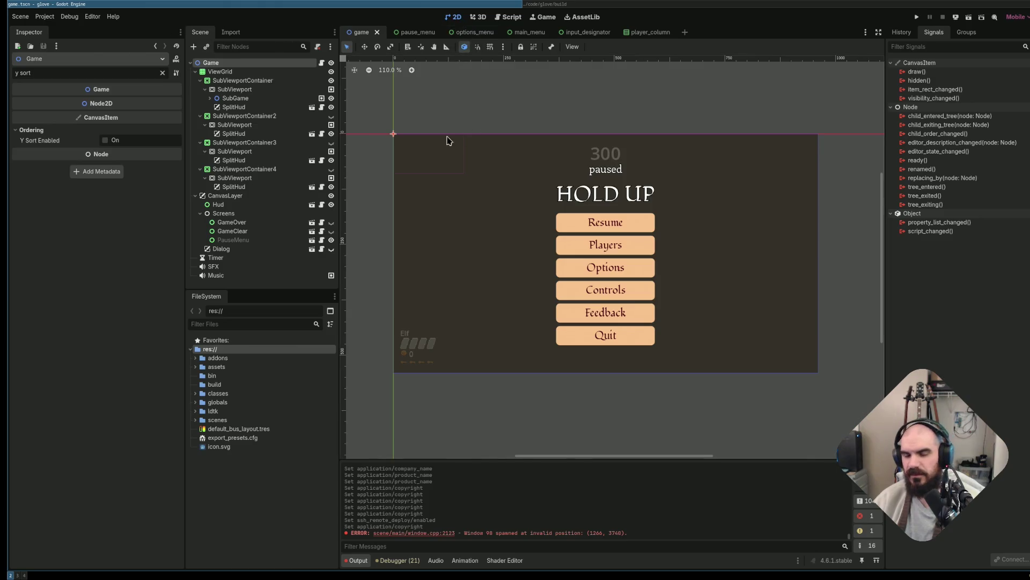
Choose Project > Export... to reopen the Windows Desktop preset's export window.
scroll(525, 184, "down", 1)
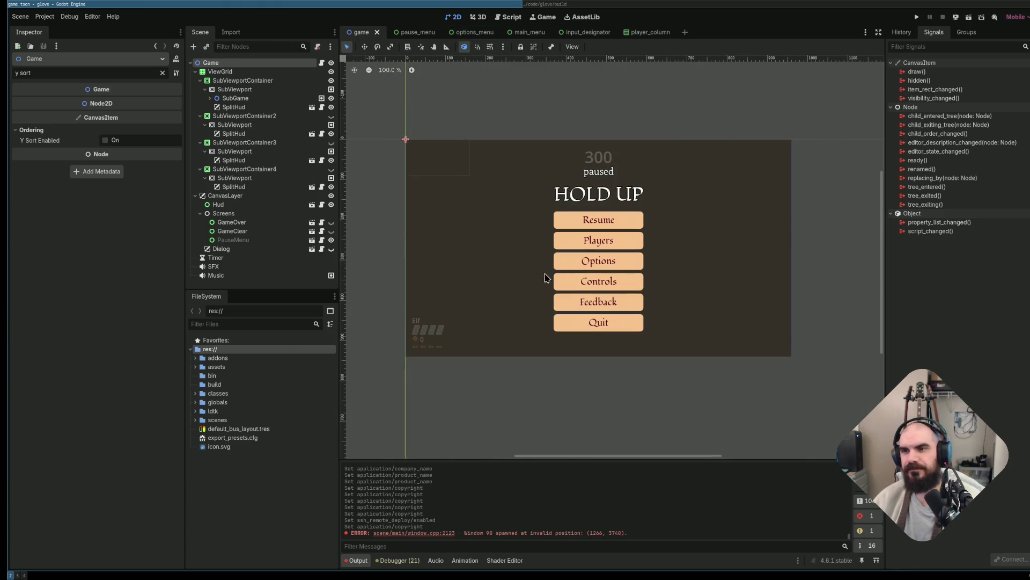
scroll(559, 293, "down", 1)
scroll(542, 299, "up", 1)
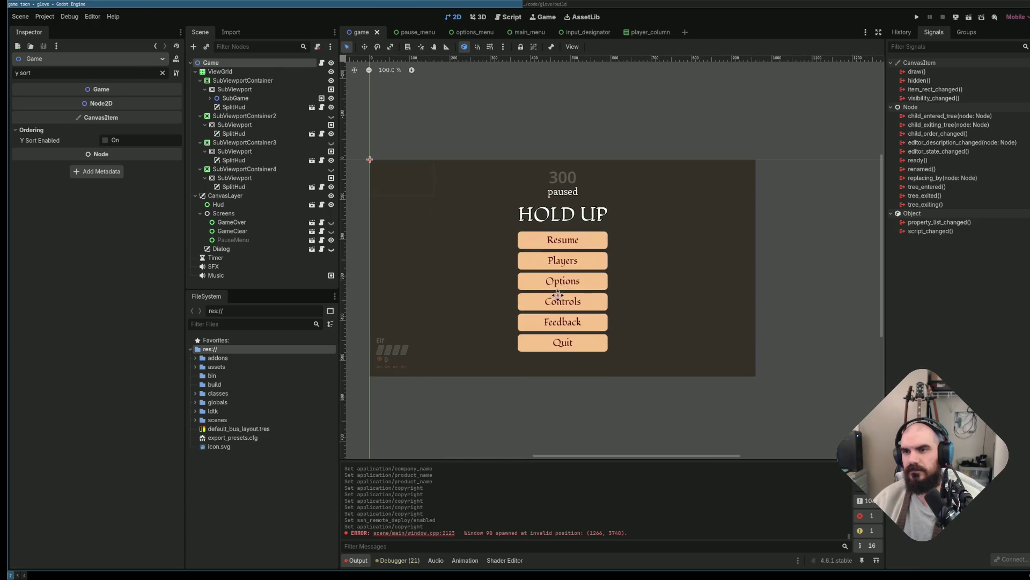
left_click(45, 16)
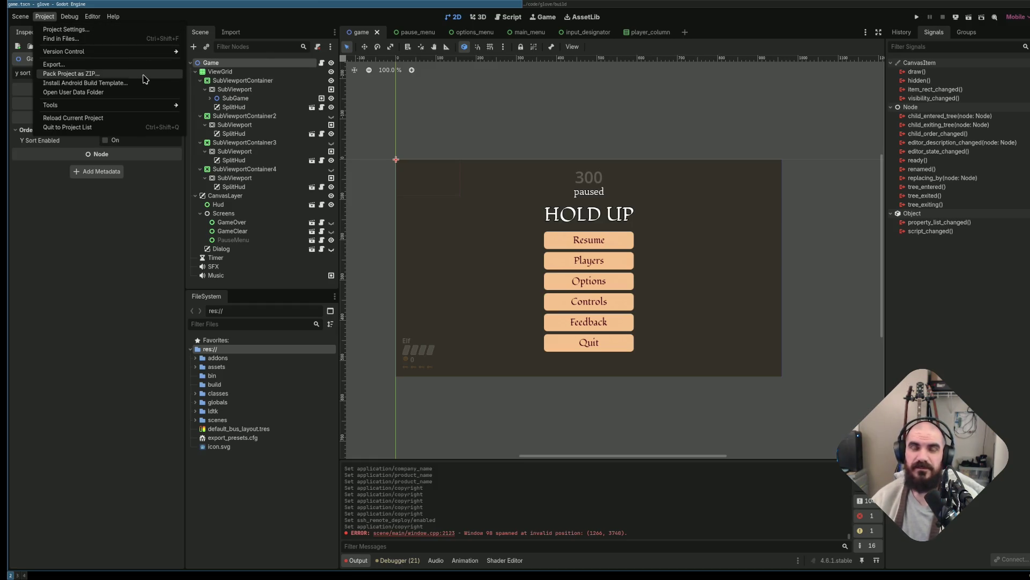
mouse_move(153, 110)
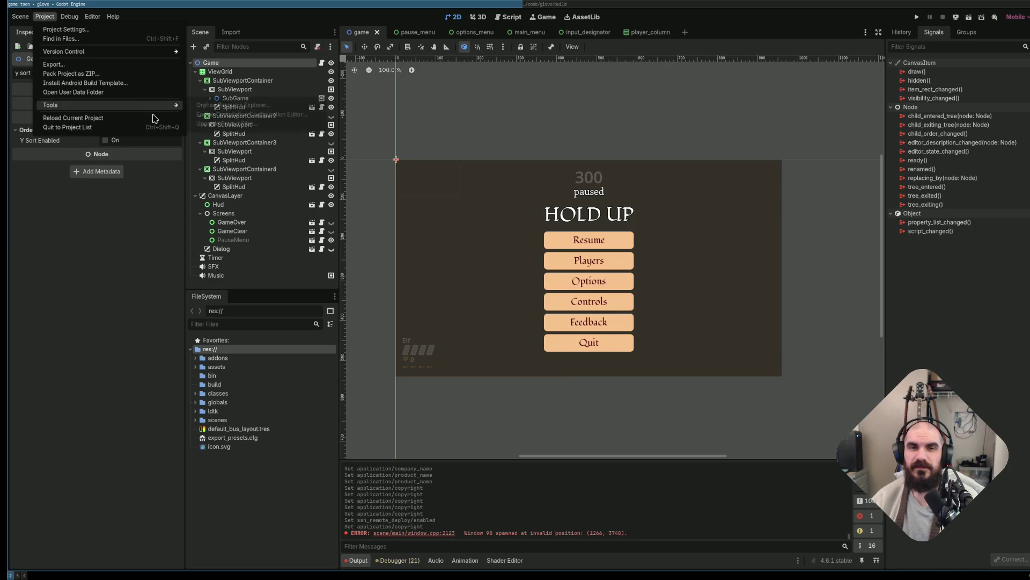
left_click(123, 65)
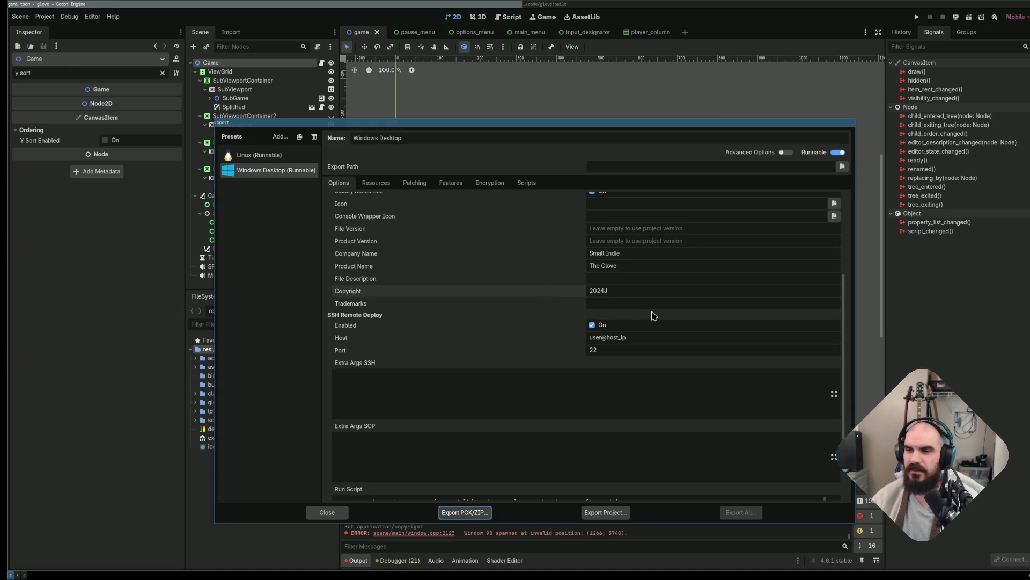
Correct the copyright to 2024 and disable SSH remote deploy.
left_click(640, 291)
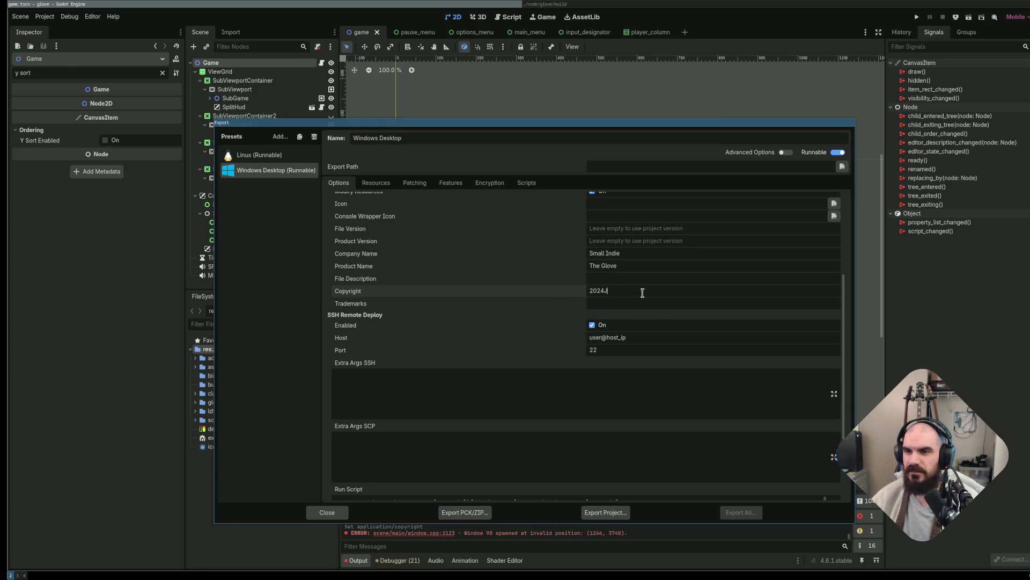
key("BackSpace")
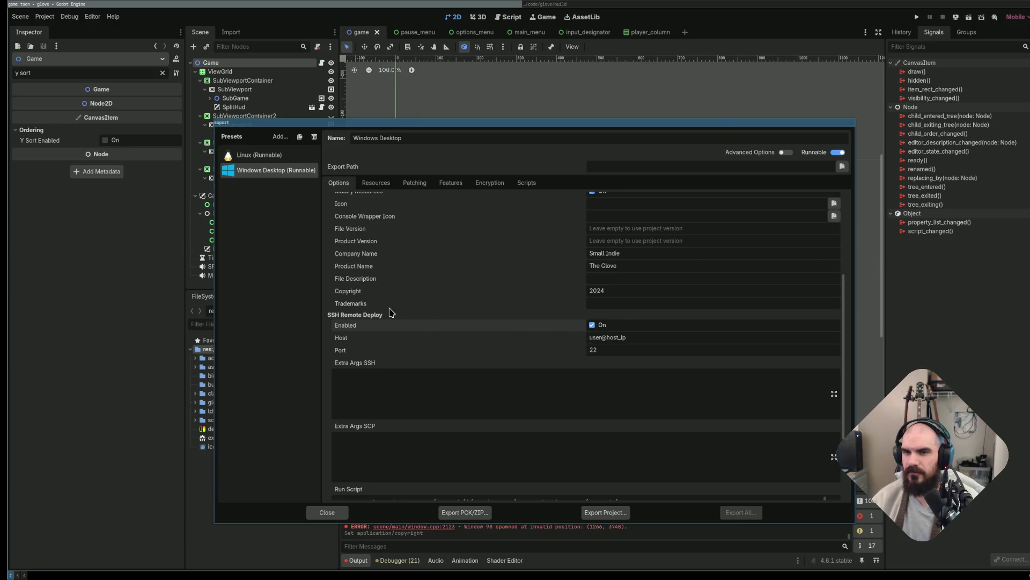
scroll(591, 350, "down", 3)
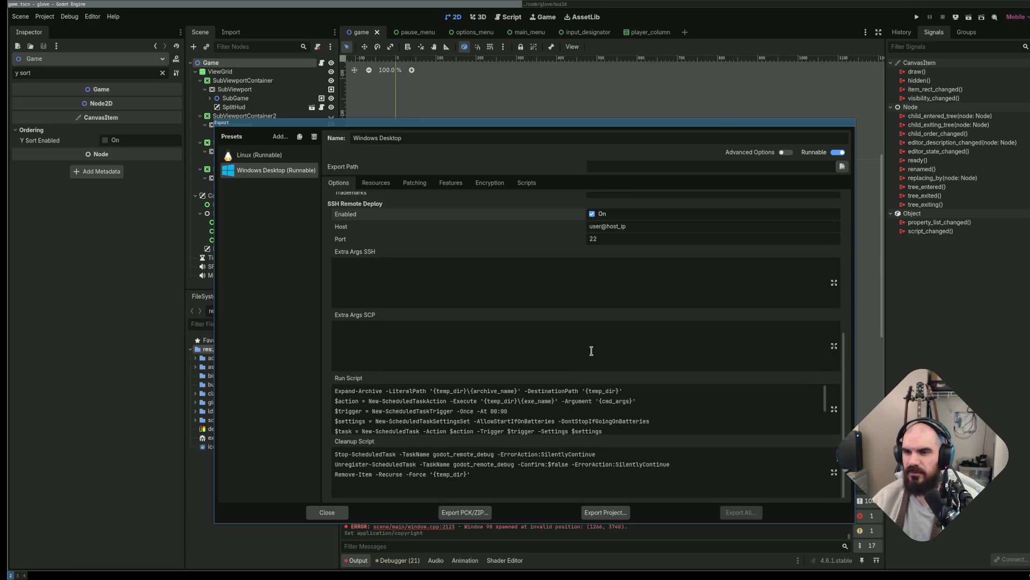
scroll(598, 226, "up", 1)
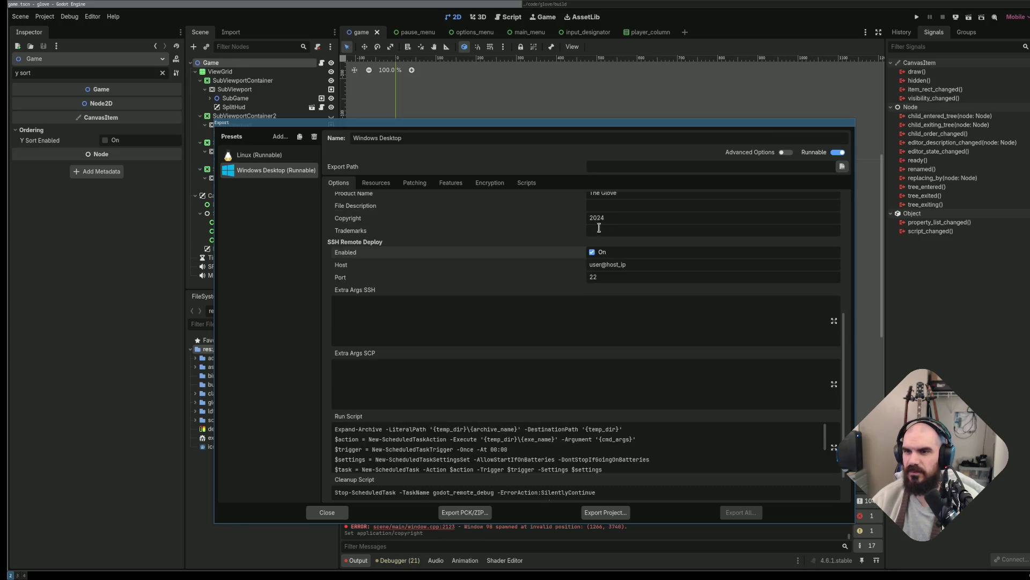
left_click(598, 255)
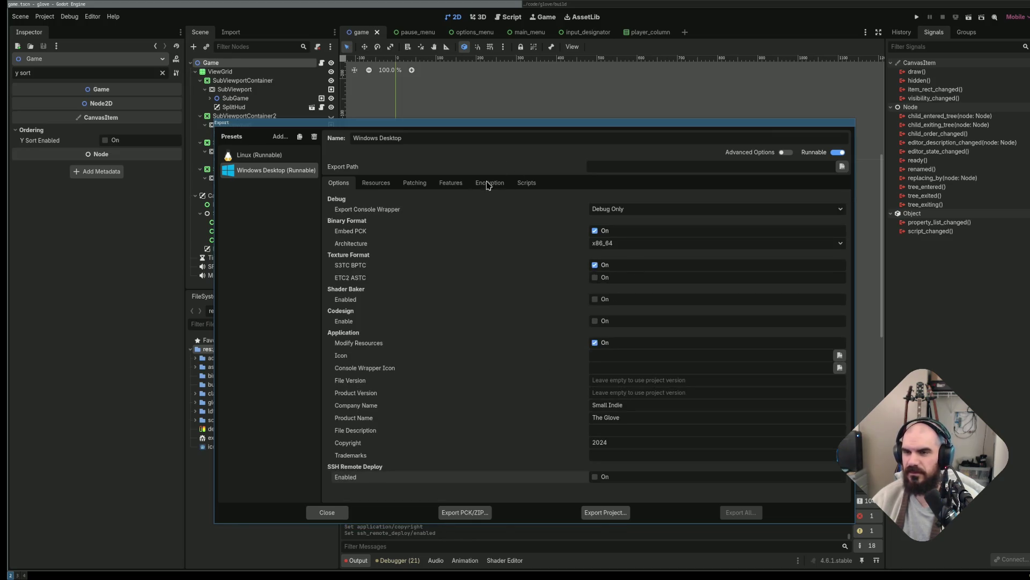
Review the preset's resources, patches, features, encryption and scripts, then export glove1.0.exe into build.
left_click(379, 185)
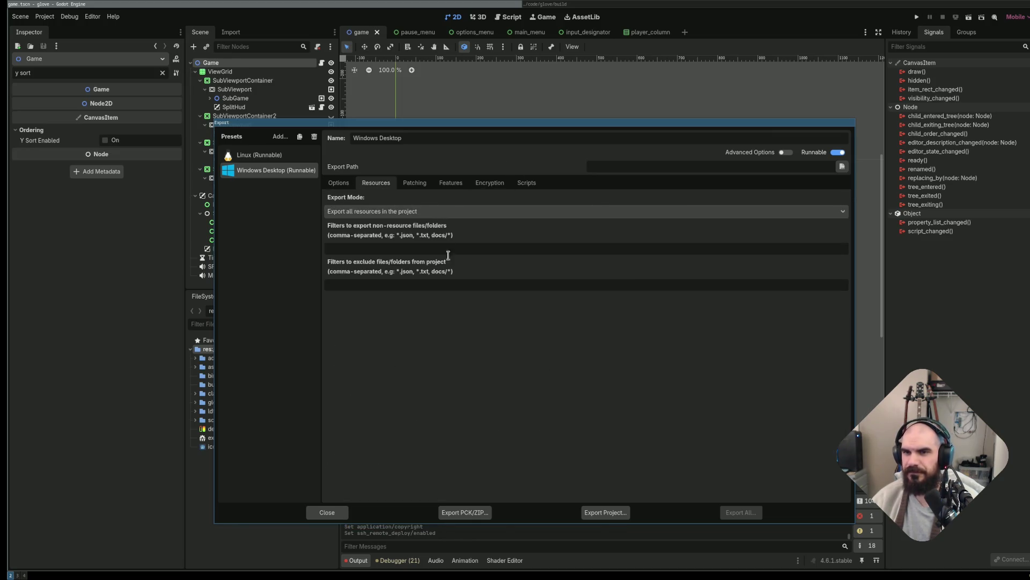
left_click(422, 189)
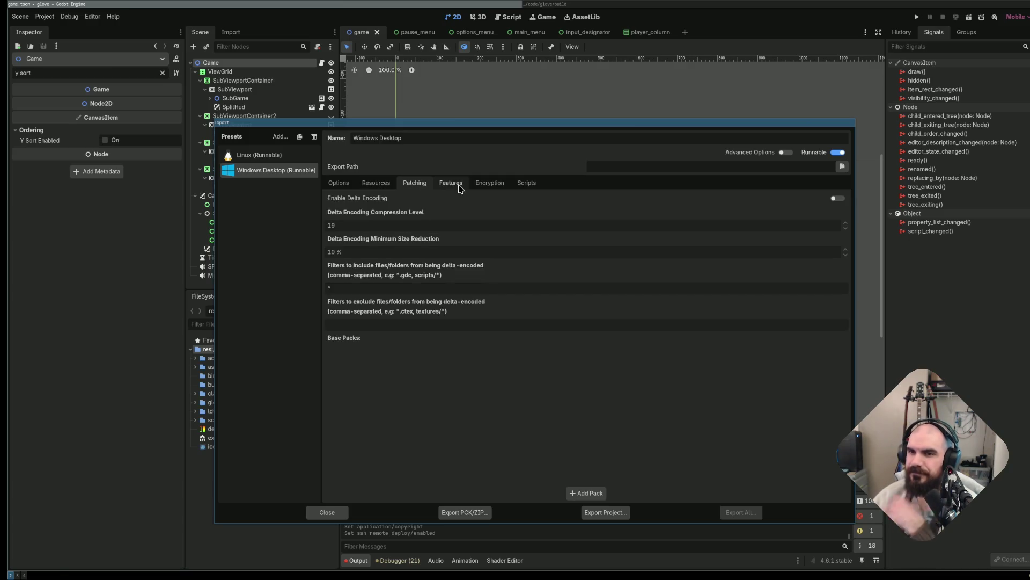
left_click(452, 187)
left_click(492, 186)
left_click(524, 184)
left_click(347, 183)
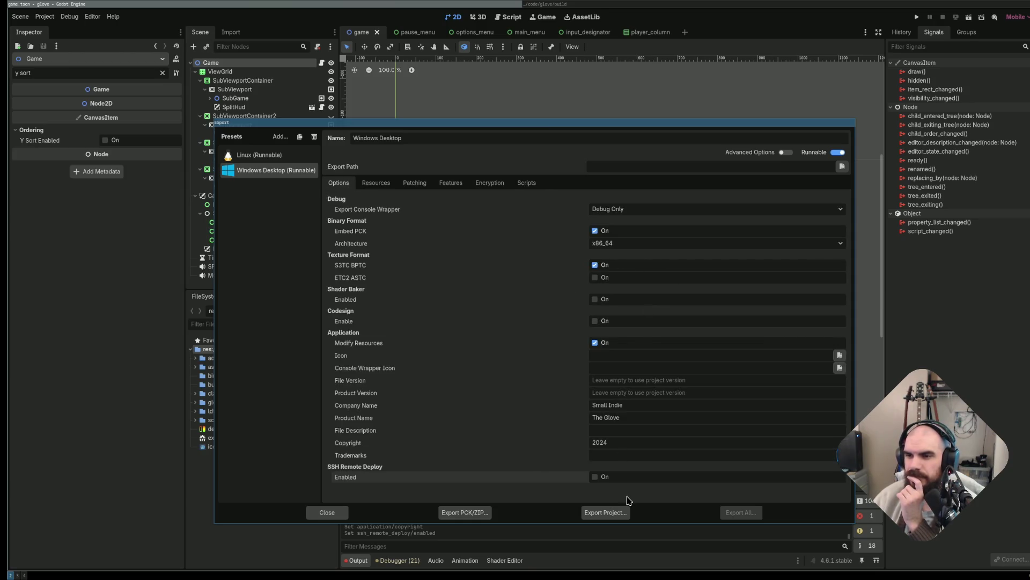
left_click(597, 512)
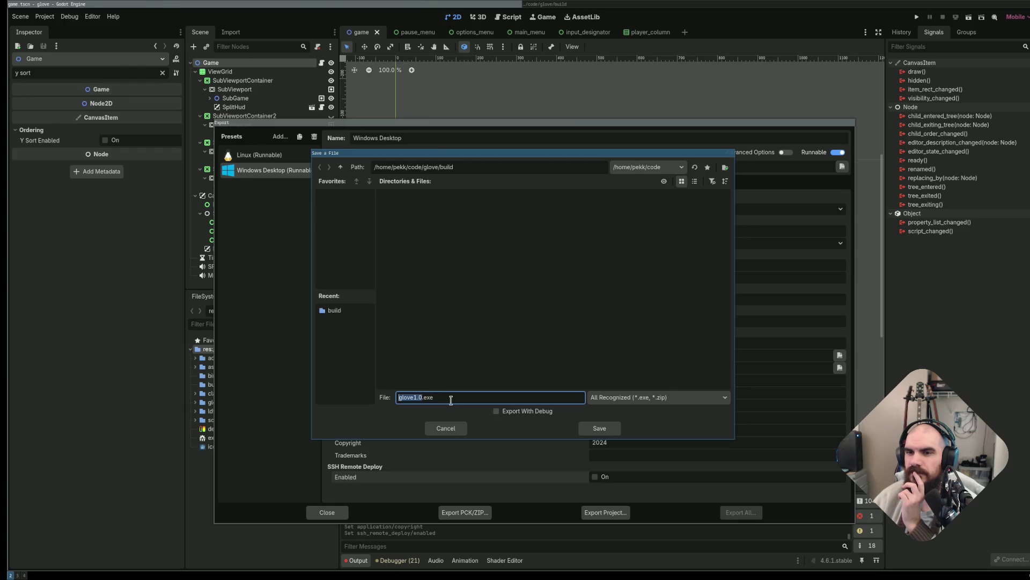
left_click(599, 428)
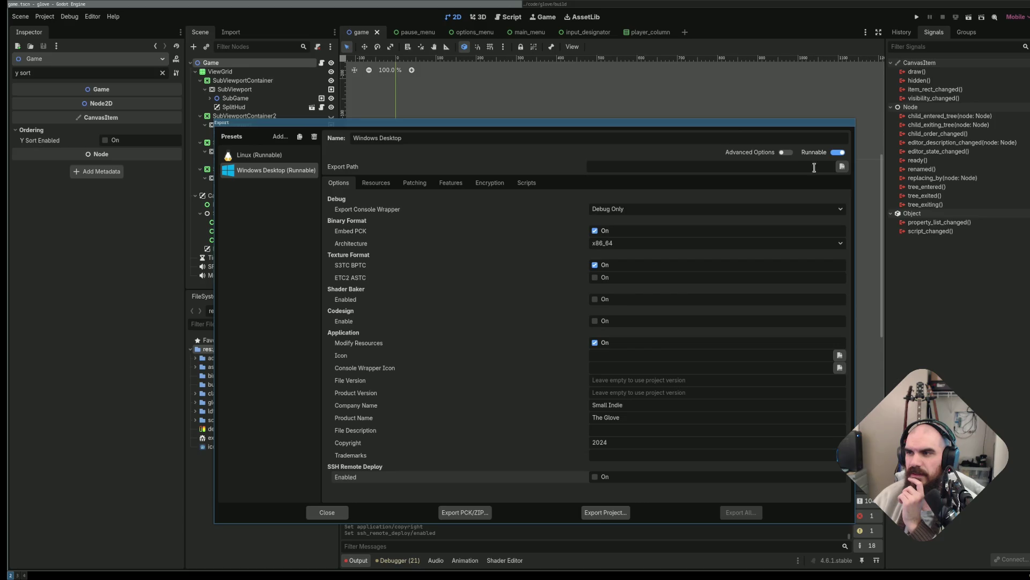